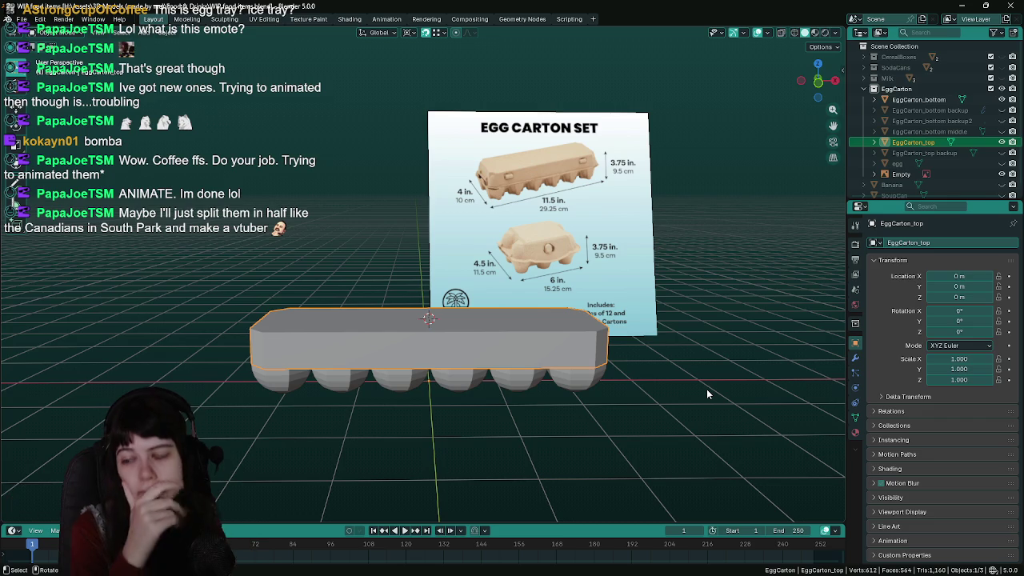
Select and hide the egg carton's bottom half, saving the file
{"action": "scroll", "coordinate": [706, 389], "scroll_direction": "up", "scroll_amount": 4}
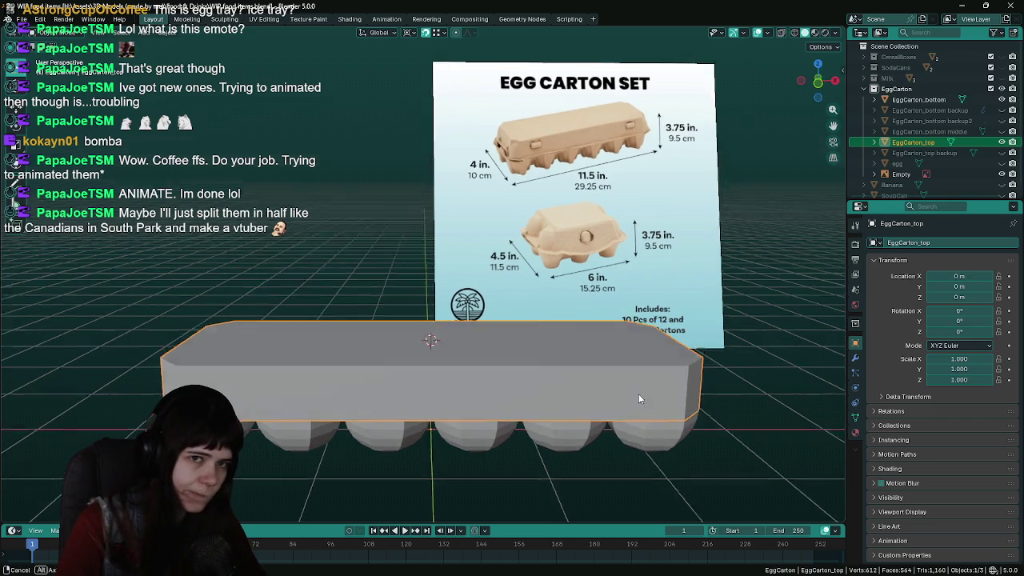
{"action": "left_click", "coordinate": [620, 455]}
{"action": "scroll", "coordinate": [576, 416], "scroll_direction": "down", "scroll_amount": 2}
{"action": "key", "text": "ctrl+s"}
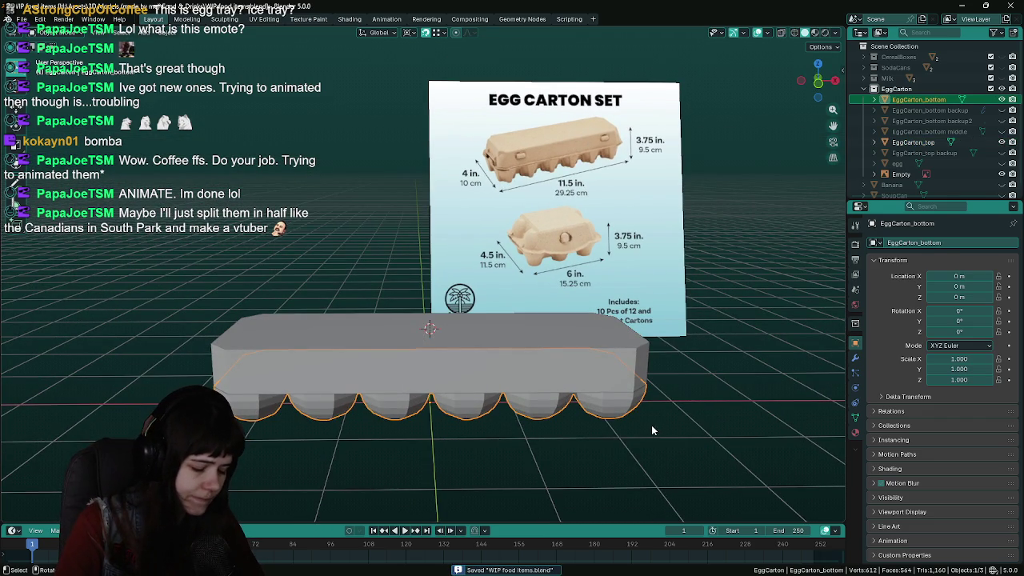
{"action": "key", "text": "h"}
Hide the egg carton's top half and save WIP food items.blend
{"action": "scroll", "coordinate": [529, 403], "scroll_direction": "up", "scroll_amount": 1}
{"action": "left_click", "coordinate": [500, 395]}
{"action": "key", "text": "h"}
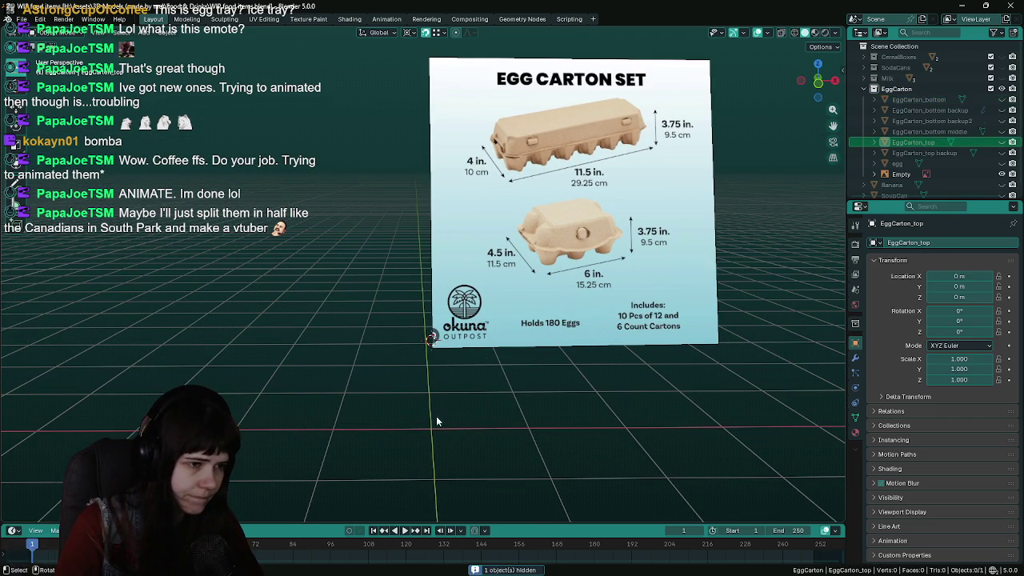
{"action": "scroll", "coordinate": [399, 429], "scroll_direction": "up", "scroll_amount": 1}
{"action": "key", "text": "ctrl+s"}
{"action": "left_click_drag", "start_coordinate": [498, 360], "coordinate": [160, 50]}
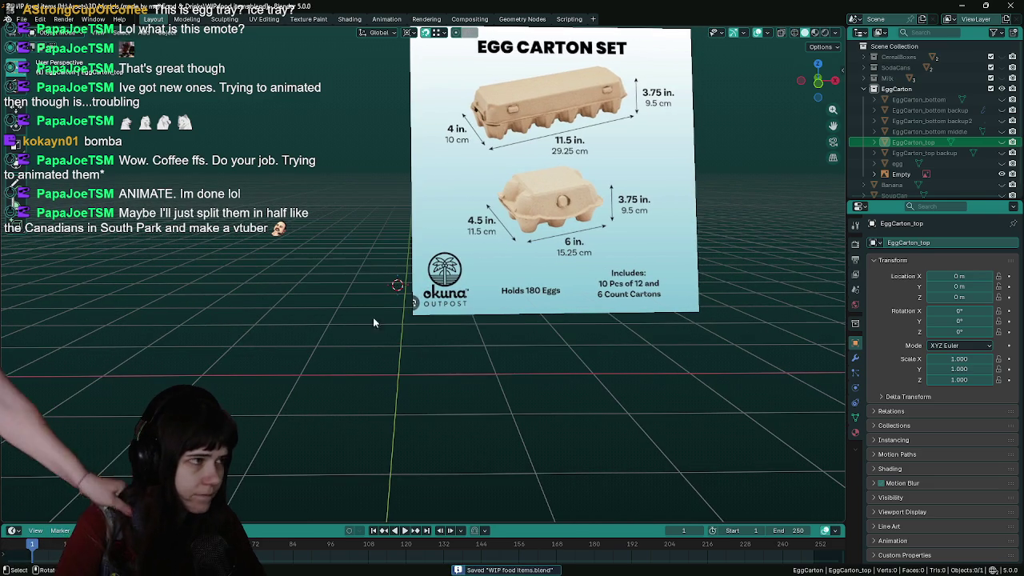
Snap the 3D cursor to the world origin with Object > Snap and save
{"action": "left_click", "coordinate": [165, 34]}
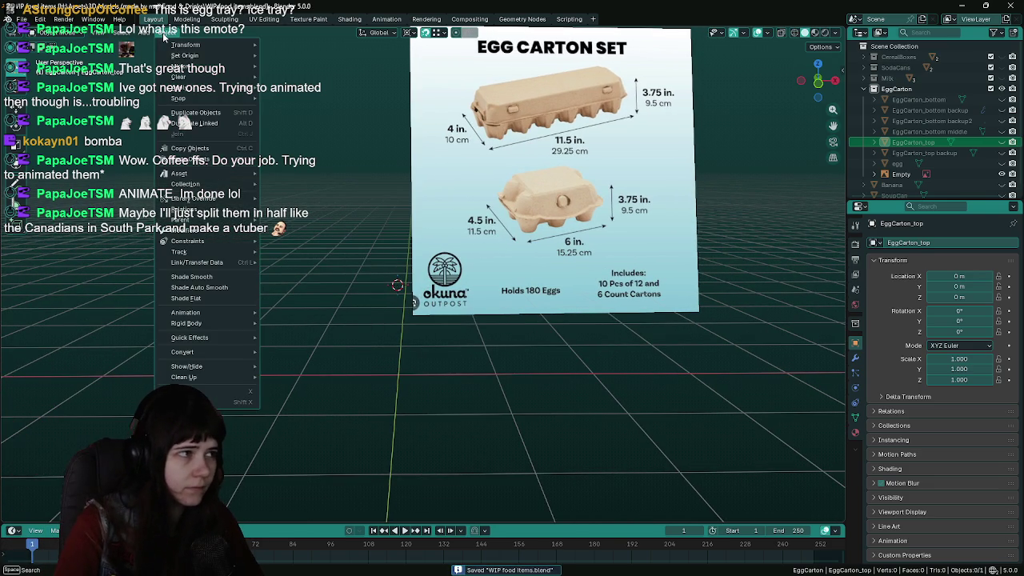
{"action": "mouse_move", "coordinate": [198, 99]}
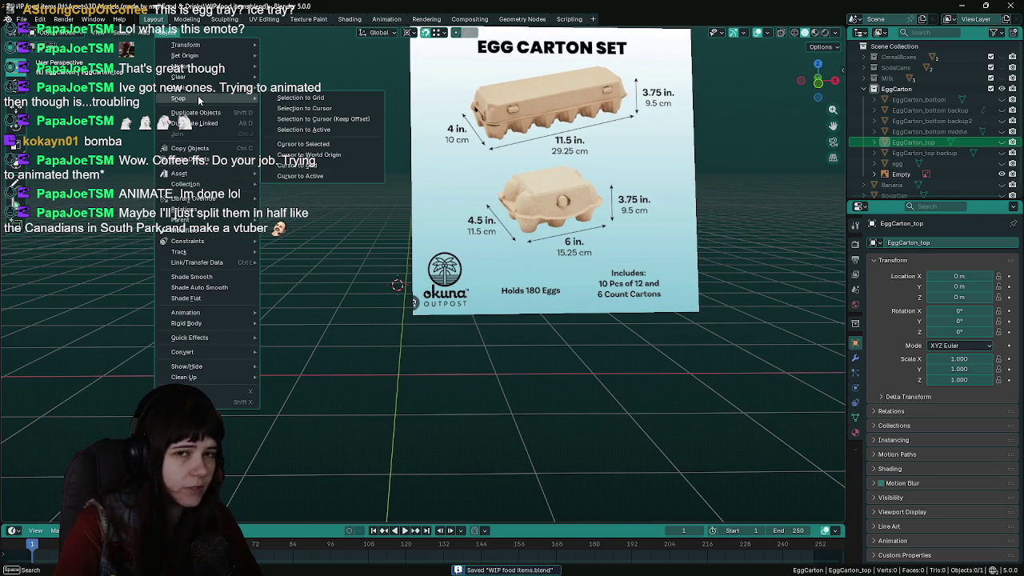
{"action": "left_click", "coordinate": [336, 151]}
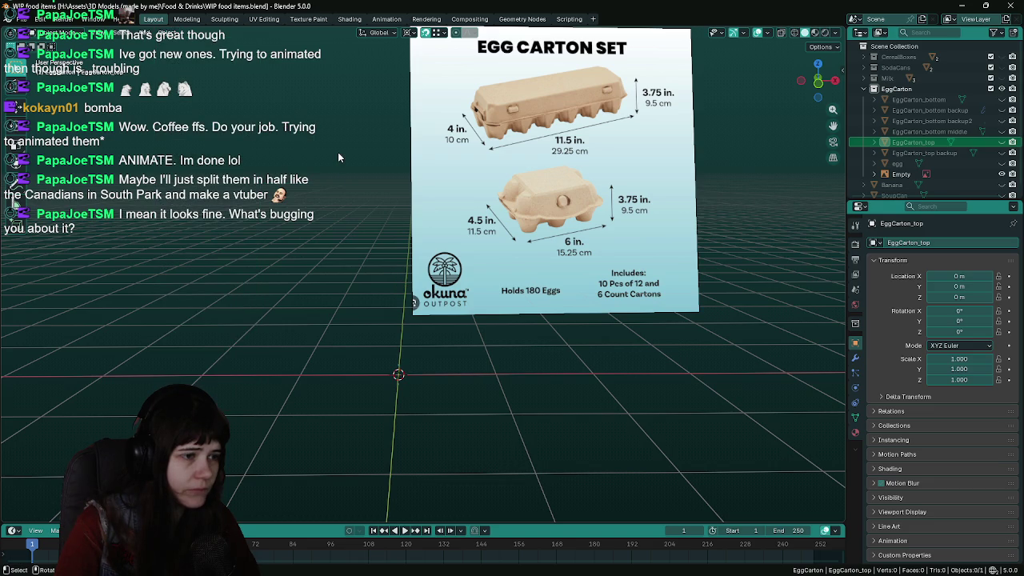
{"action": "key", "text": "ctrl+s"}
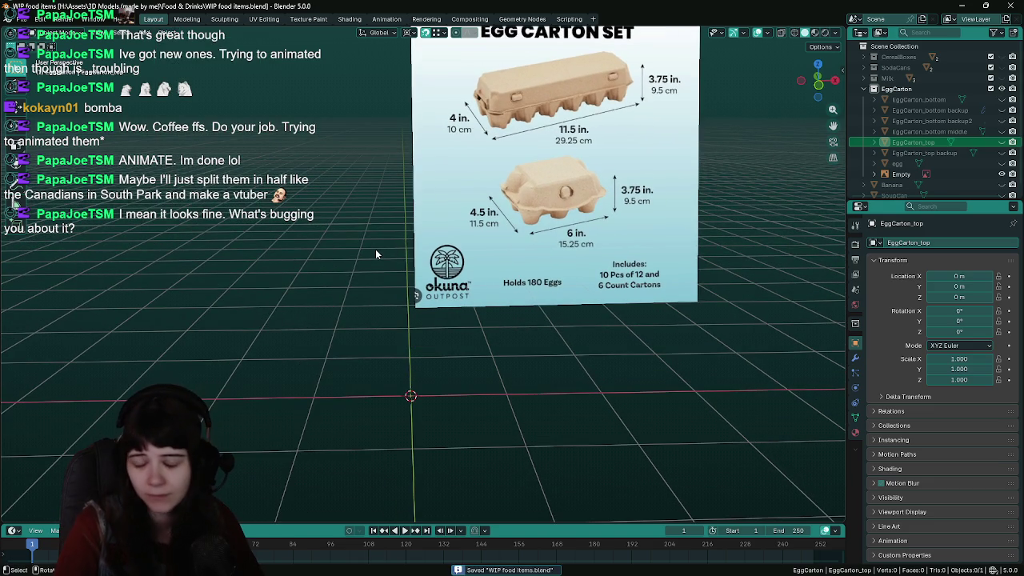
Rename the reference-image Empty to 'egg-carton' in the Outliner and select it, leaving it in place
{"action": "mouse_move", "coordinate": [376, 254]}
{"action": "left_mouse_down"}
{"action": "mouse_move", "coordinate": [355, 270]}
{"action": "mouse_move", "coordinate": [674, 286]}
{"action": "left_mouse_up"}
{"action": "double_click", "coordinate": [916, 172]}
{"action": "type", "text": "e"}
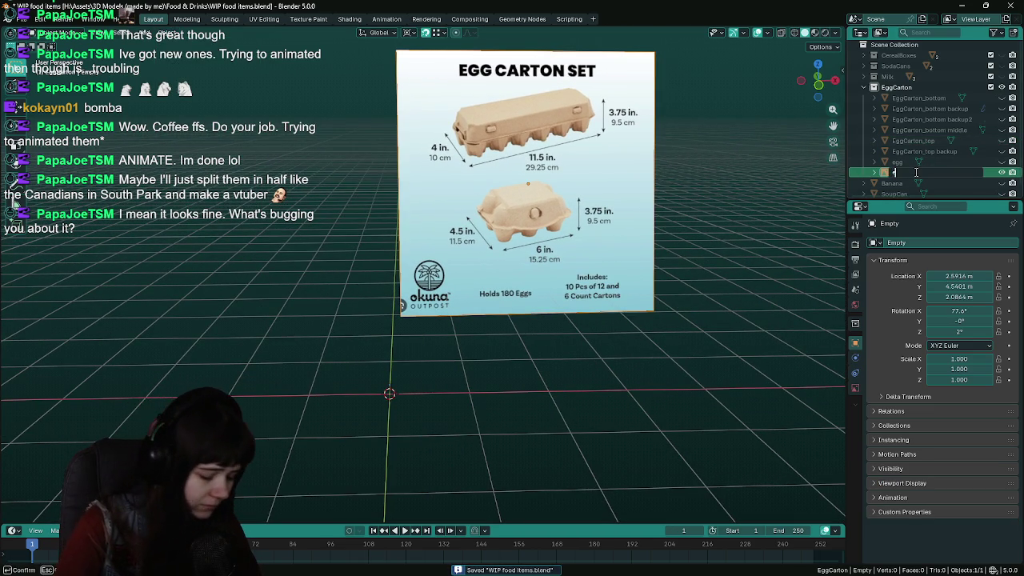
{"action": "type", "text": "gg-carton"}
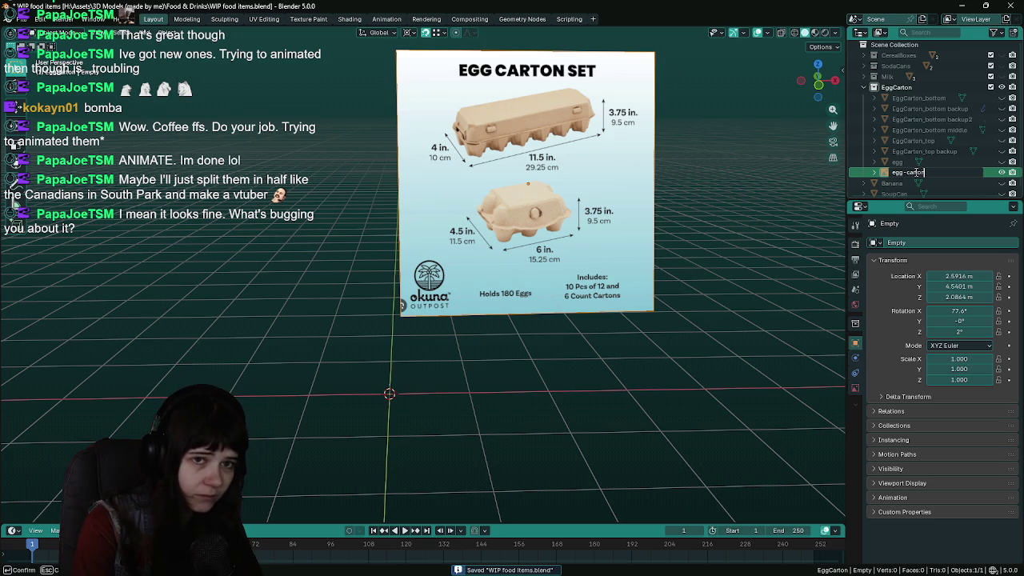
{"action": "key", "text": "Return"}
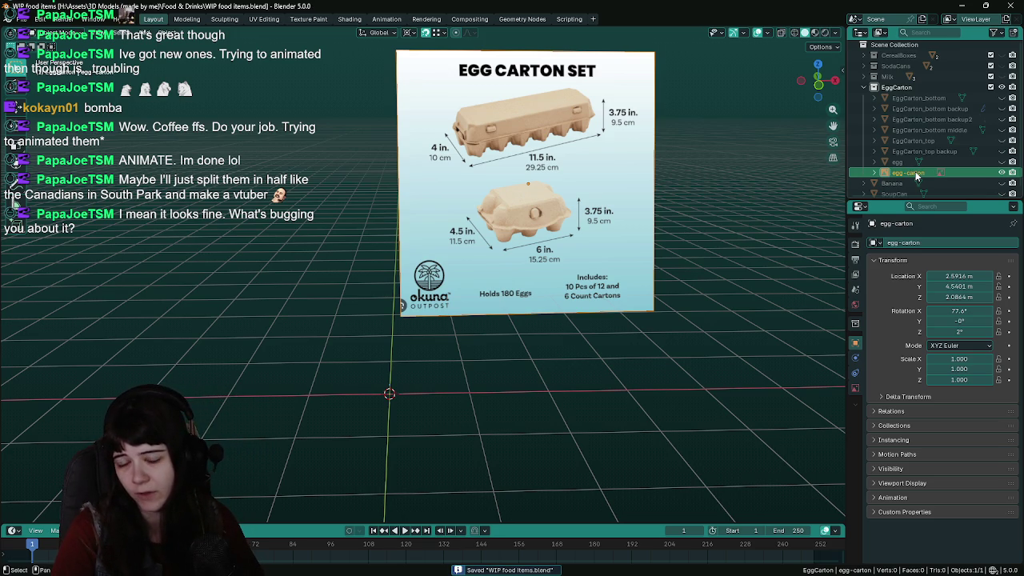
{"action": "left_click", "coordinate": [915, 173]}
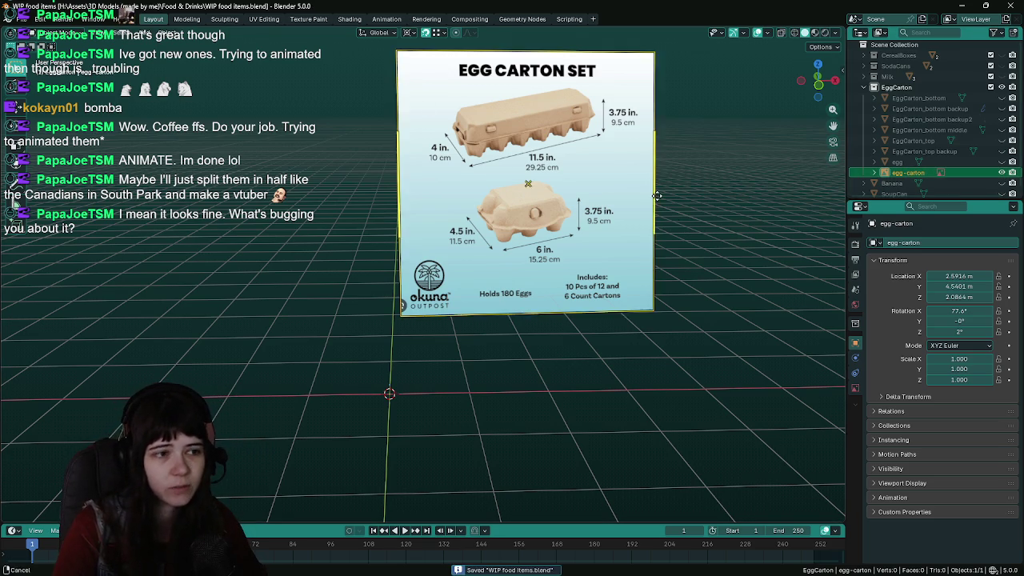
{"action": "scroll", "coordinate": [720, 236], "scroll_direction": "left", "scroll_amount": 2}
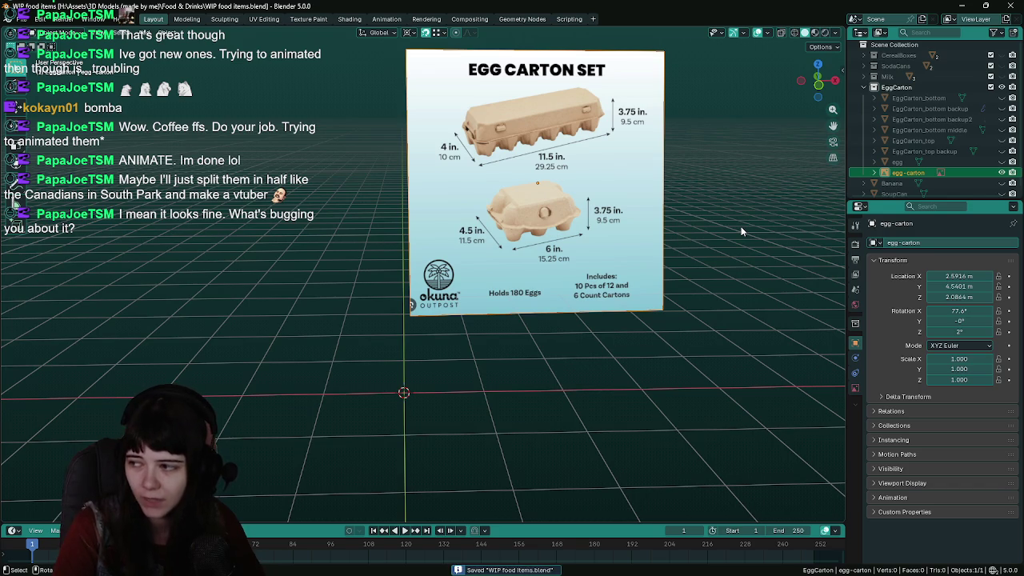
{"action": "scroll", "coordinate": [741, 240], "scroll_direction": "up", "scroll_amount": 2}
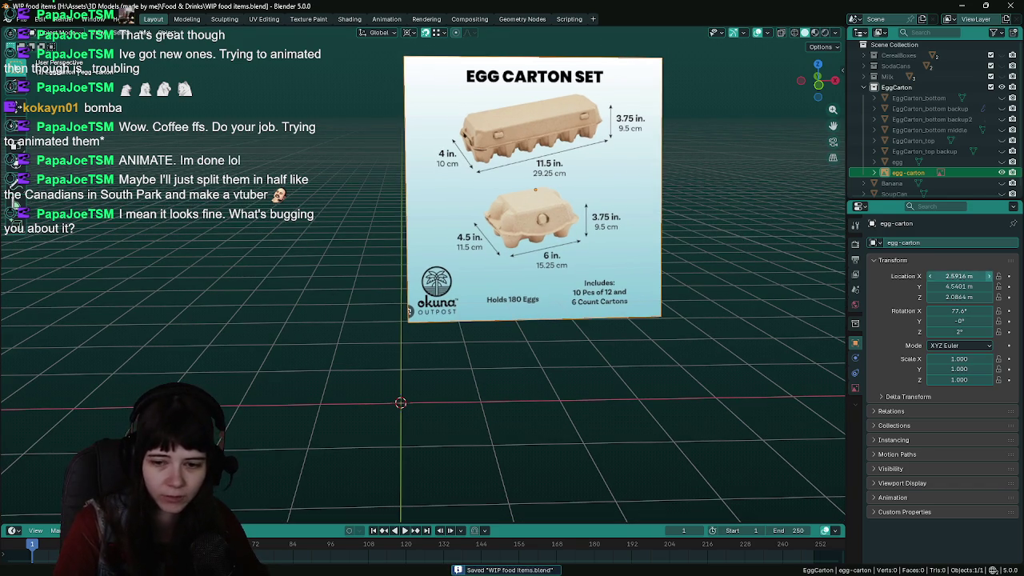
{"action": "left_click", "coordinate": [604, 311]}
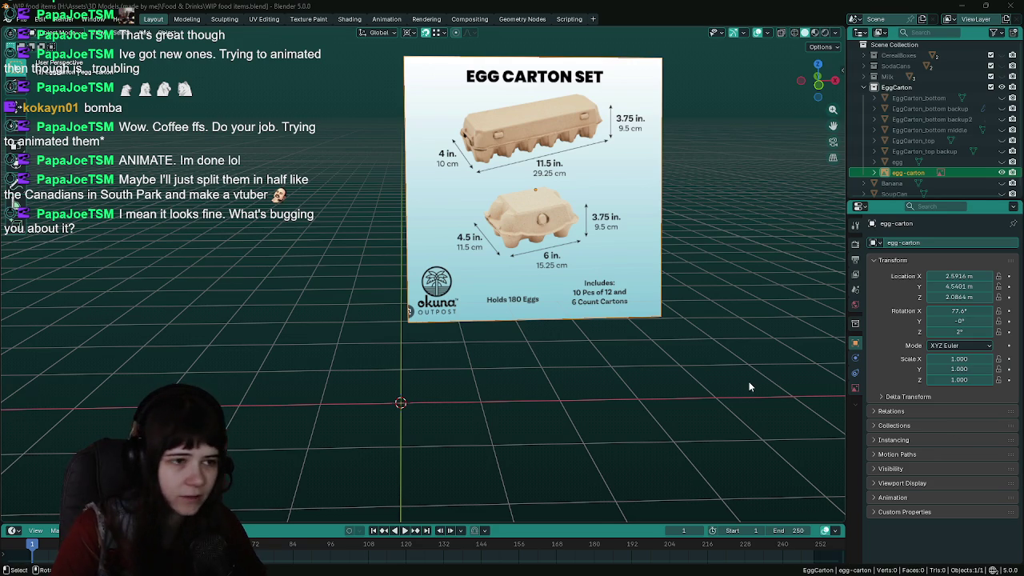
{"action": "mouse_move", "coordinate": [662, 339]}
{"action": "left_mouse_down"}
{"action": "mouse_move", "coordinate": [669, 381]}
{"action": "mouse_move", "coordinate": [503, 358]}
{"action": "left_mouse_up"}
Temporarily show both EggCarton halves to compare against the reference, then hide them again
{"action": "scroll", "coordinate": [474, 356], "scroll_direction": "down", "scroll_amount": 2}
{"action": "key", "text": "ctrl+s"}
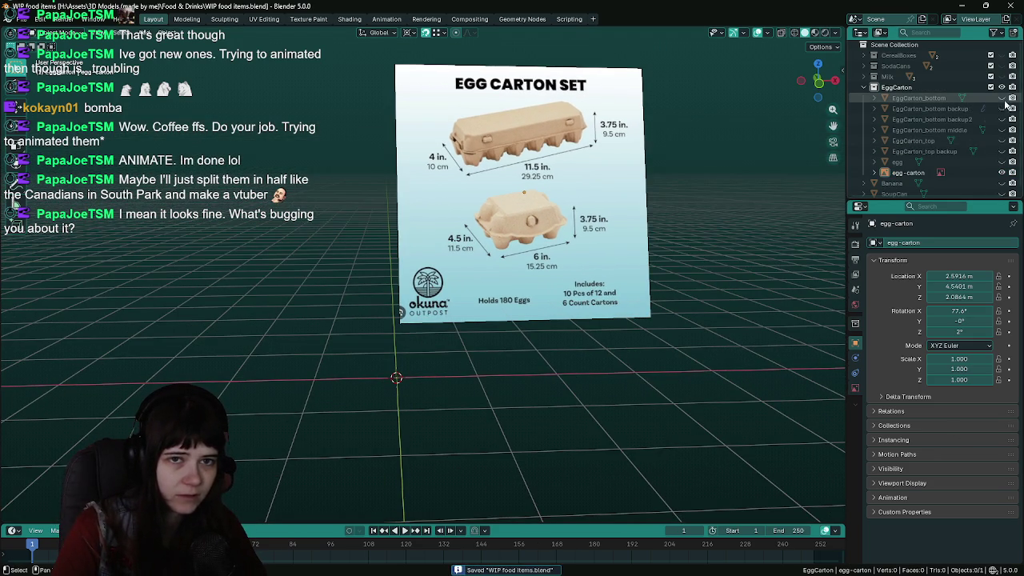
{"action": "left_click", "coordinate": [1000, 98]}
{"action": "left_click", "coordinate": [1001, 140]}
{"action": "mouse_move", "coordinate": [512, 344]}
{"action": "left_mouse_down"}
{"action": "mouse_move", "coordinate": [462, 299]}
{"action": "mouse_move", "coordinate": [466, 335]}
{"action": "left_mouse_up"}
{"action": "mouse_move", "coordinate": [524, 289]}
{"action": "left_mouse_down"}
{"action": "mouse_move", "coordinate": [540, 370]}
{"action": "mouse_move", "coordinate": [517, 350]}
{"action": "left_mouse_up"}
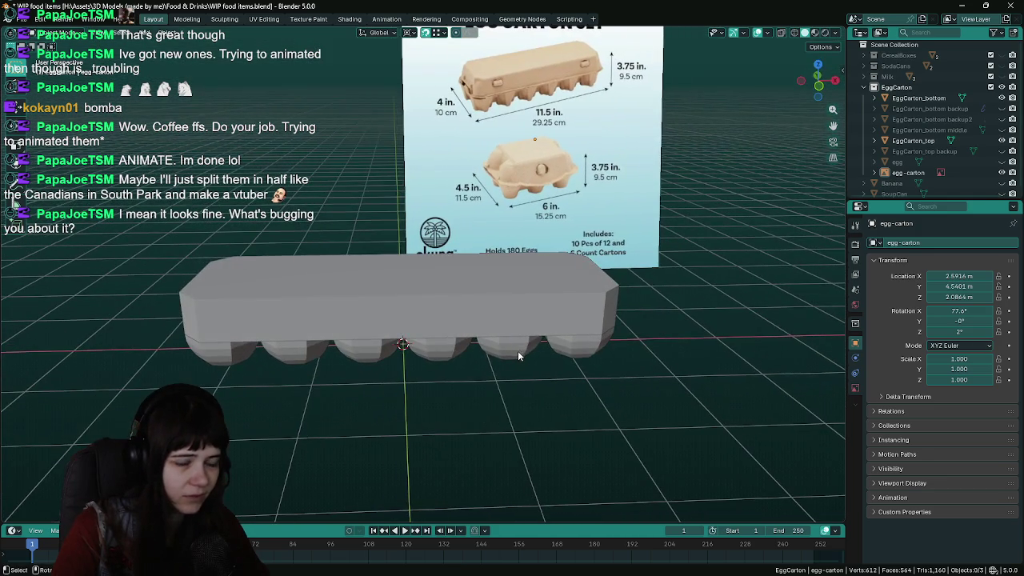
{"action": "left_click", "coordinate": [1001, 97]}
{"action": "left_click", "coordinate": [1001, 140]}
Save the file and bring up the Shift+A add-object menu
{"action": "mouse_move", "coordinate": [529, 291]}
{"action": "left_mouse_down"}
{"action": "mouse_move", "coordinate": [499, 339]}
{"action": "mouse_move", "coordinate": [482, 344]}
{"action": "left_mouse_up"}
{"action": "key", "text": "ctrl+s"}
{"action": "left_click_drag", "start_coordinate": [447, 307], "coordinate": [424, 333]}
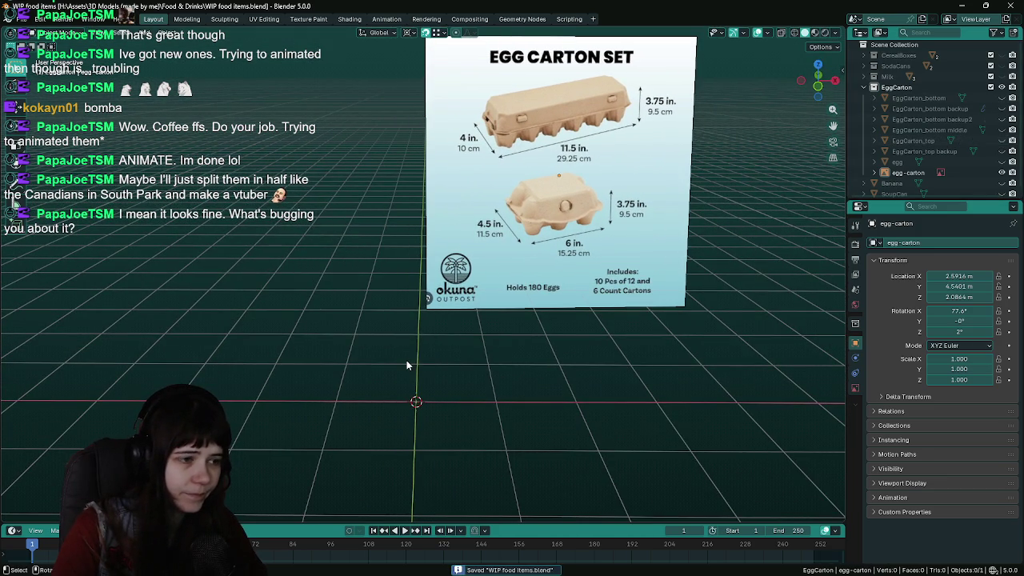
{"action": "key", "text": "shift+a"}
{"action": "mouse_move", "coordinate": [406, 365]}
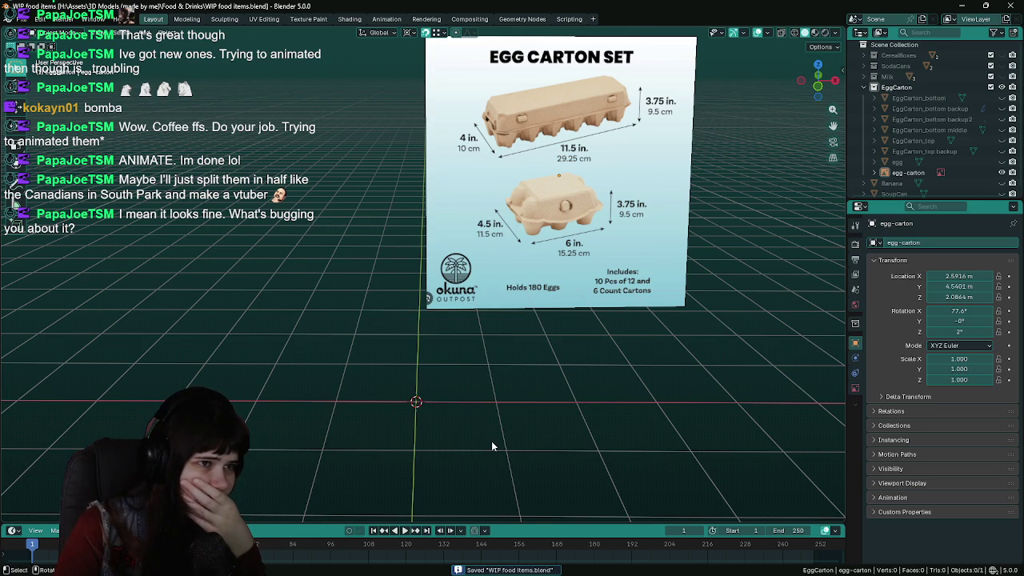
{"action": "left_click_drag", "start_coordinate": [492, 442], "coordinate": [494, 438]}
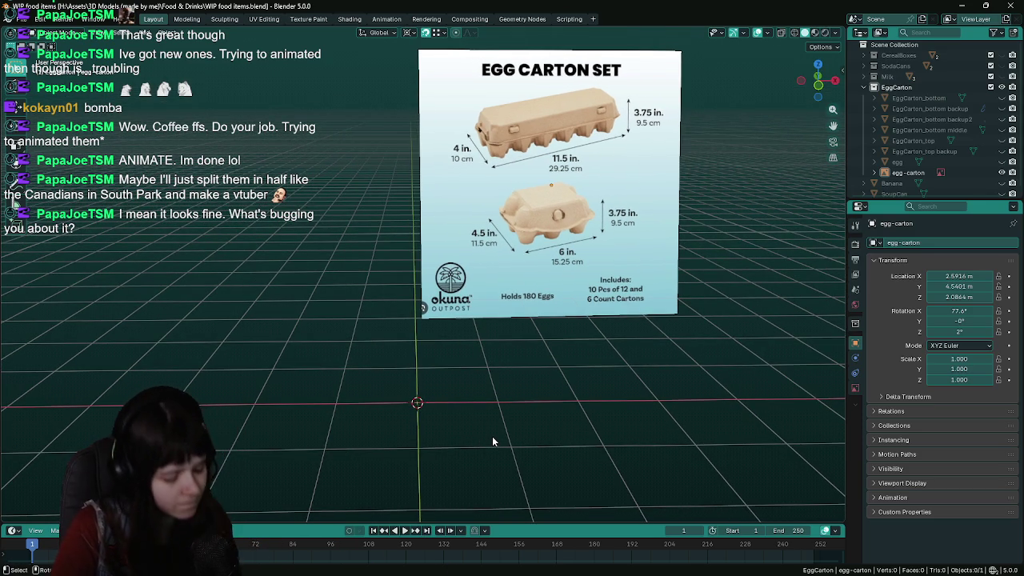
{"action": "key", "text": "ctrl+s"}
{"action": "key", "text": "shift+a"}
{"action": "mouse_move", "coordinate": [435, 389]}
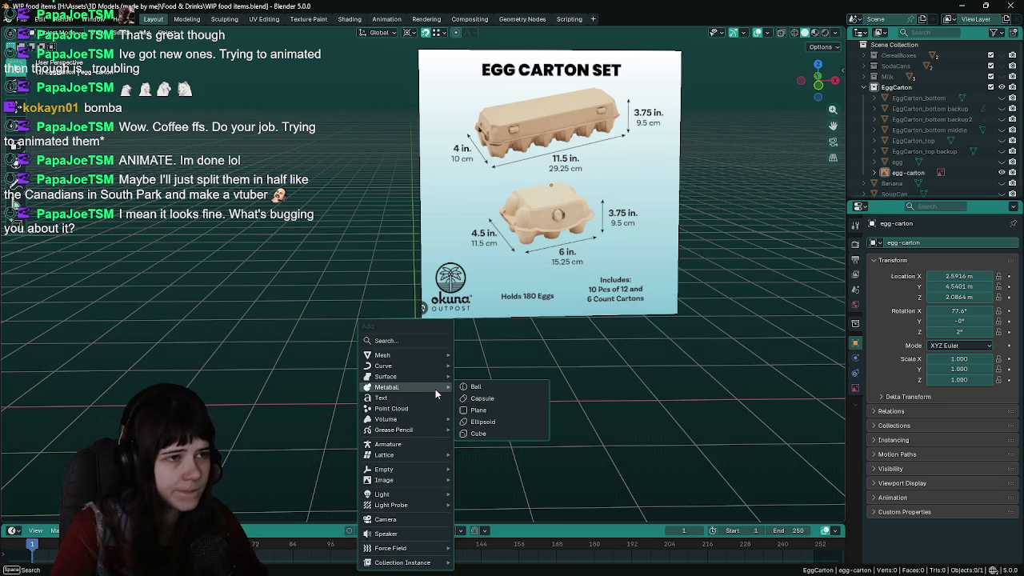
Add a cube and raise it 1 m along Z so it rests on the grid
{"action": "mouse_move", "coordinate": [430, 356]}
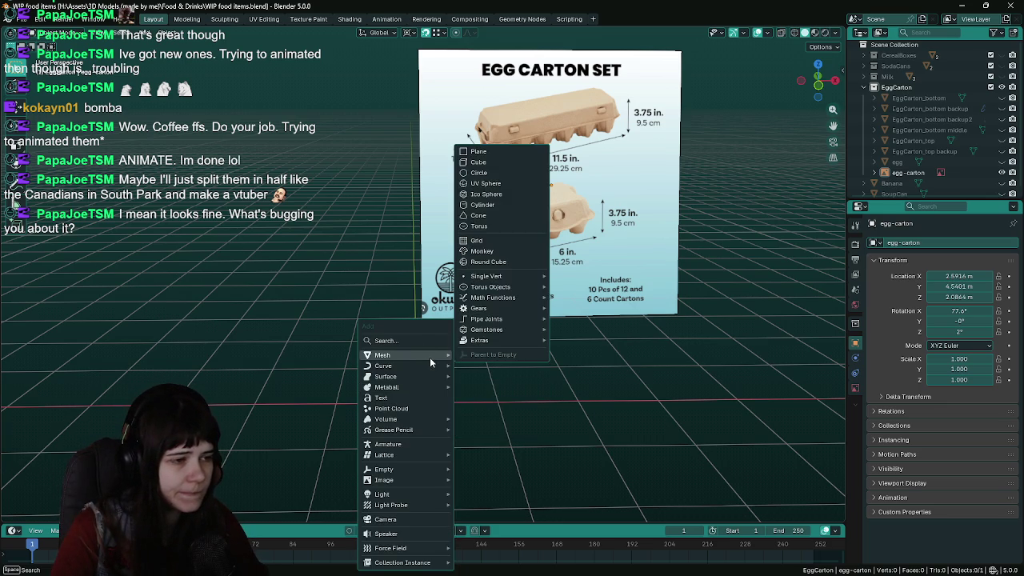
{"action": "left_click", "coordinate": [505, 162]}
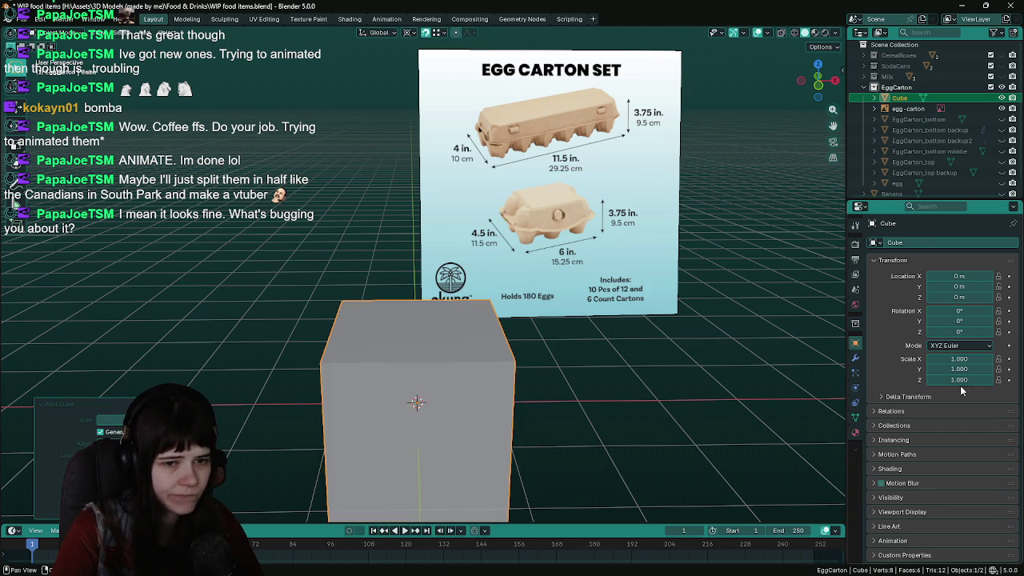
{"action": "type", "text": "gz1"}
{"action": "key", "text": "Return"}
Set the cube's origin to the 3D cursor at its base and save
{"action": "left_click", "coordinate": [167, 32]}
{"action": "mouse_move", "coordinate": [209, 54]}
{"action": "left_click", "coordinate": [303, 78]}
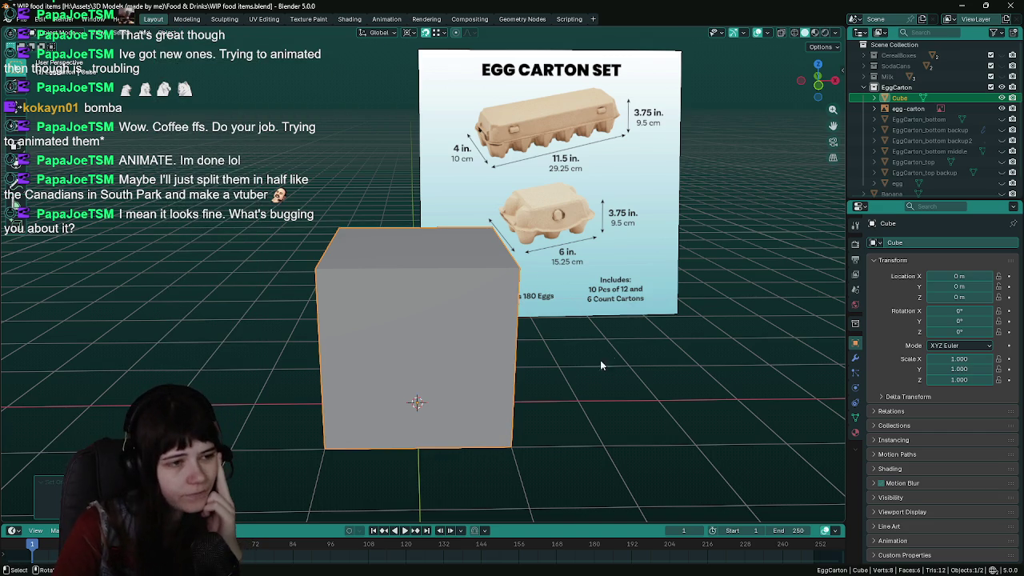
{"action": "left_click_drag", "start_coordinate": [610, 352], "coordinate": [564, 354]}
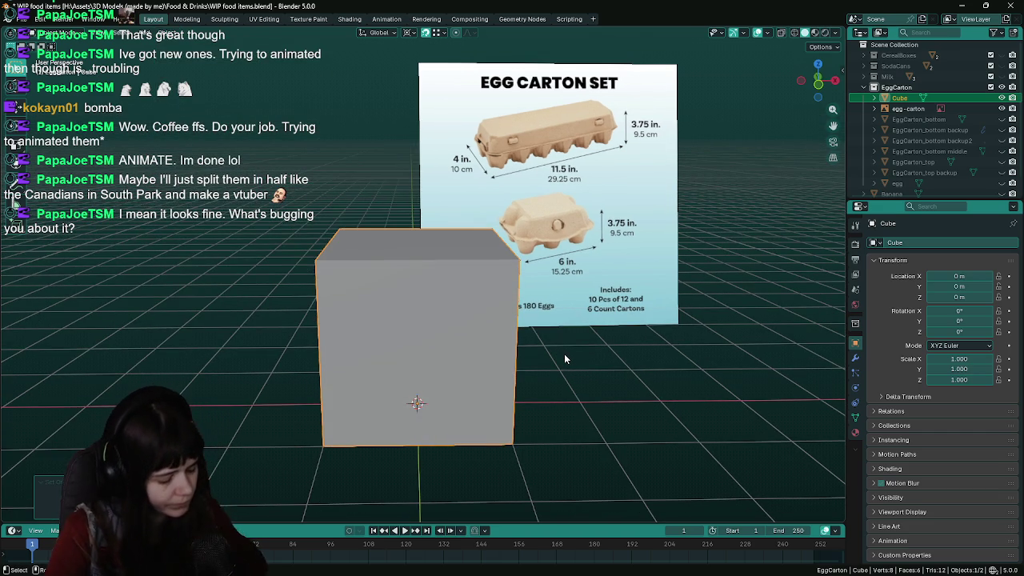
{"action": "key", "text": "ctrl+s"}
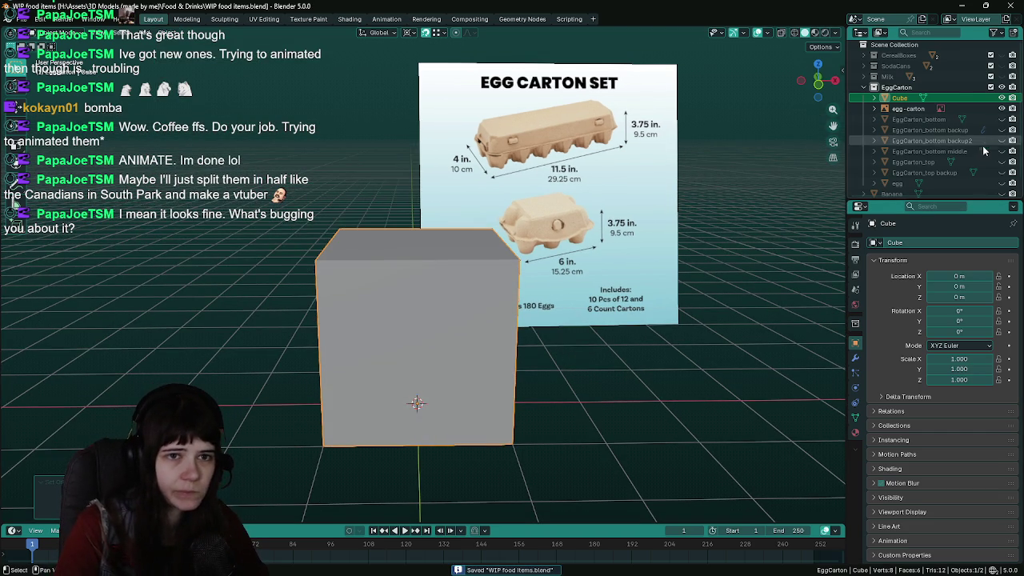
{"action": "left_click", "coordinate": [1002, 184]}
{"action": "left_click", "coordinate": [1002, 183]}
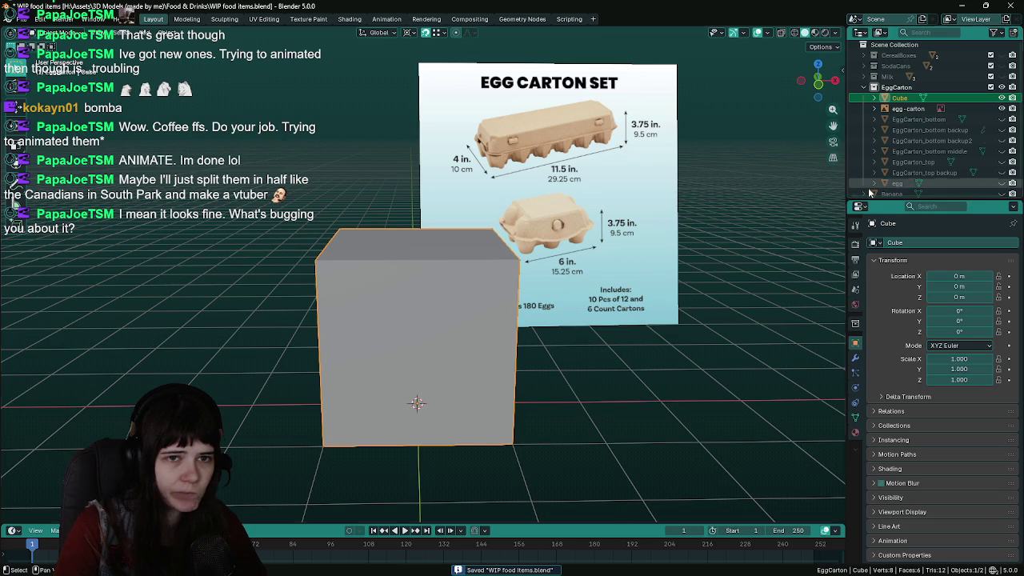
{"action": "left_click_drag", "start_coordinate": [708, 305], "coordinate": [664, 308]}
Frame the cube and set its Z scale to 0.950
{"action": "left_click", "coordinate": [1011, 183]}
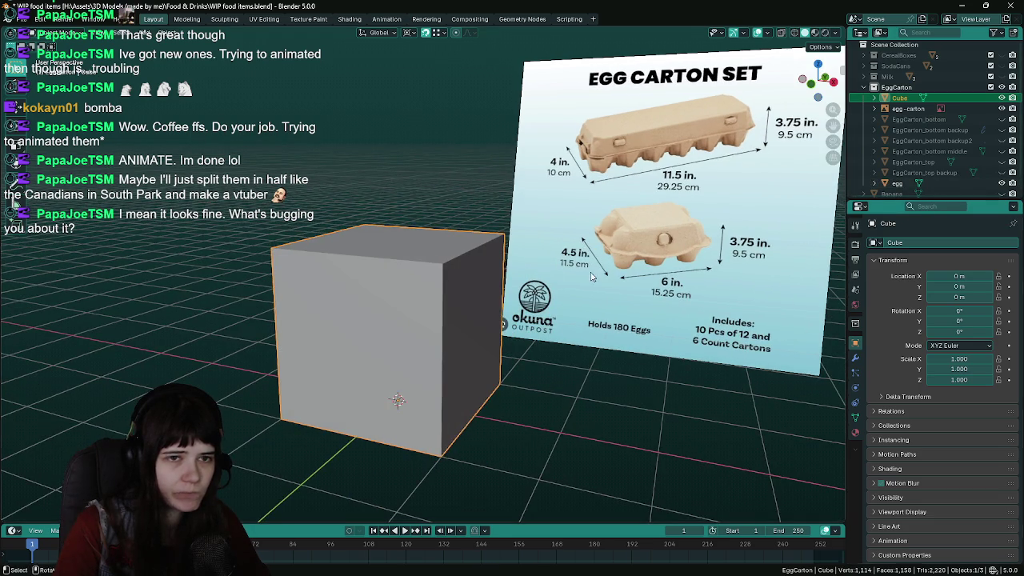
{"action": "key", "text": "KP_Decimal"}
{"action": "key", "text": "s"}
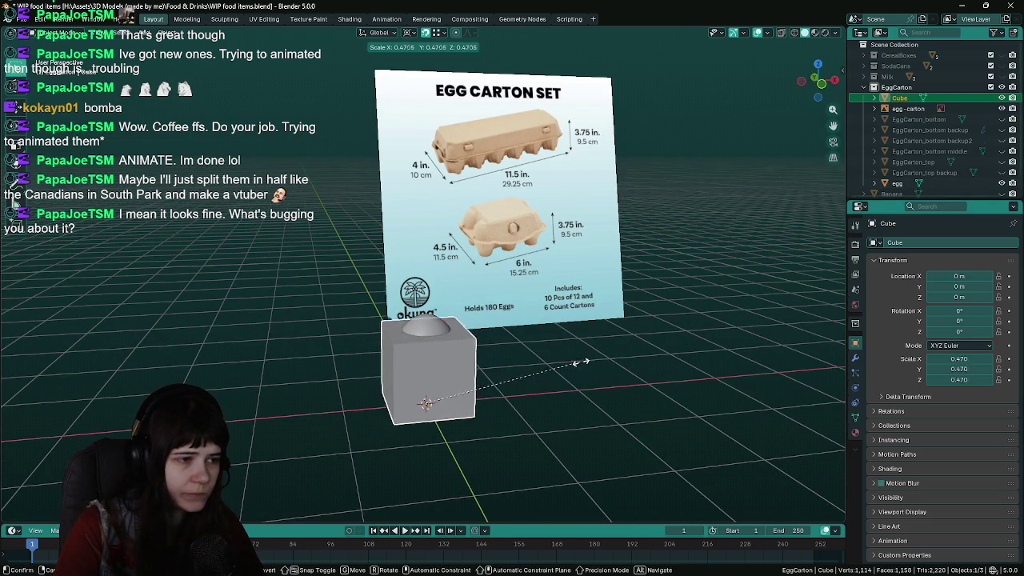
{"action": "key", "text": "Escape"}
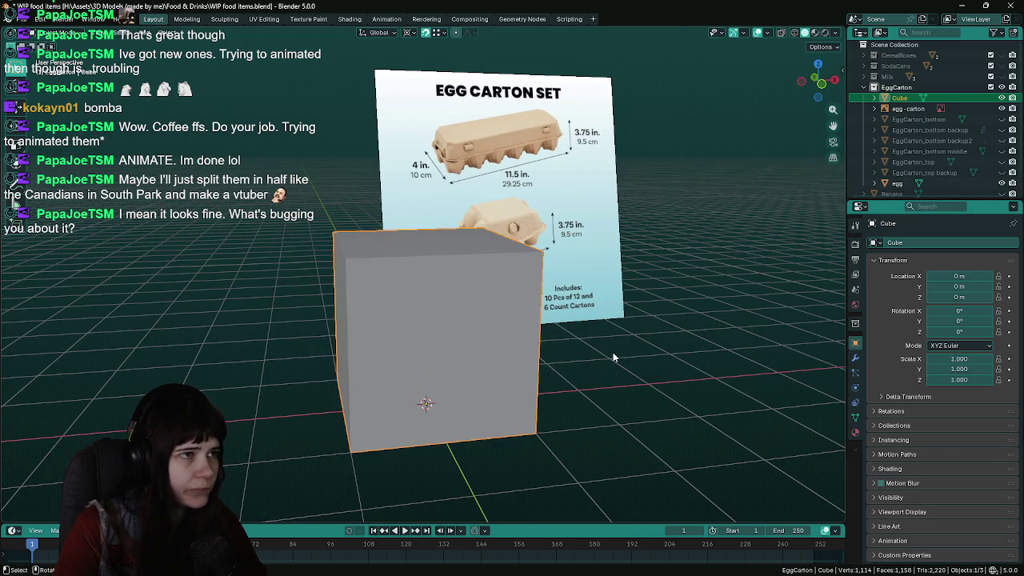
{"action": "key", "text": "KP_Decimal"}
{"action": "key", "text": "ctrl+s"}
{"action": "left_click", "coordinate": [1002, 183]}
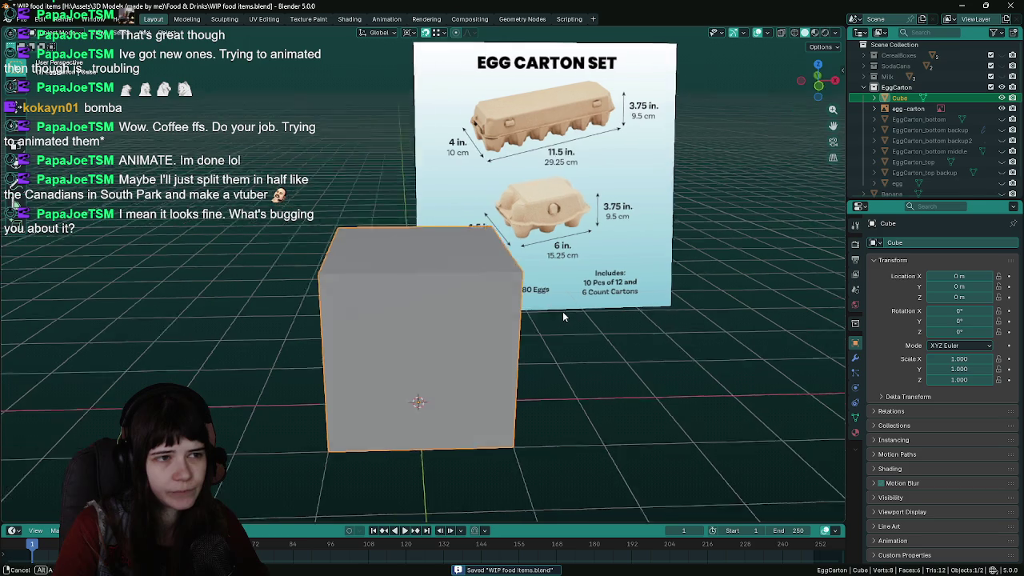
{"action": "mouse_move", "coordinate": [648, 320]}
{"action": "left_mouse_down"}
{"action": "mouse_move", "coordinate": [472, 358]}
{"action": "mouse_move", "coordinate": [550, 357]}
{"action": "mouse_move", "coordinate": [515, 361]}
{"action": "mouse_move", "coordinate": [522, 349]}
{"action": "mouse_move", "coordinate": [536, 352]}
{"action": "left_mouse_up"}
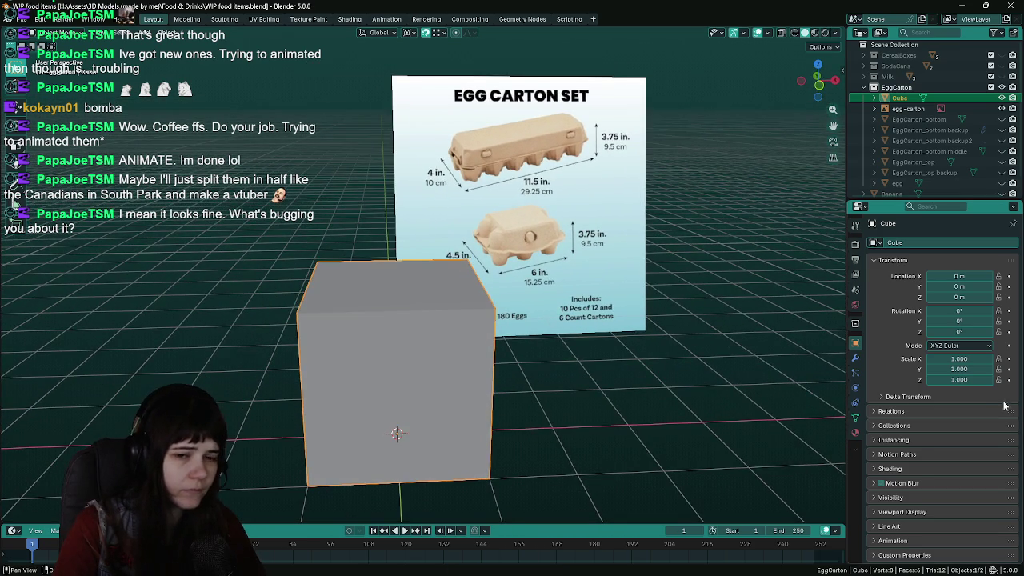
{"action": "left_click", "coordinate": [964, 381]}
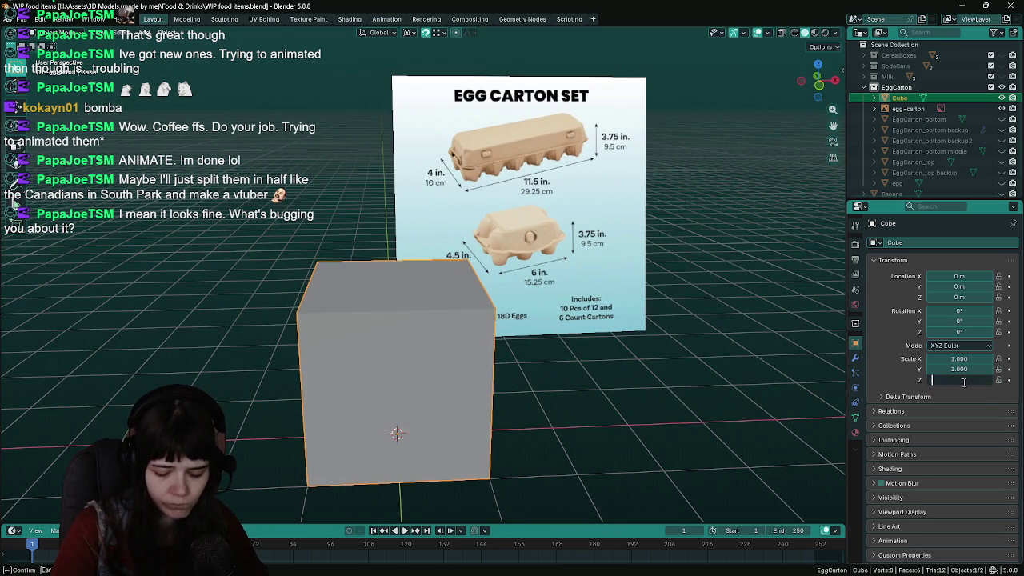
{"action": "key", "text": "Return"}
Stretch the cube along X to a scale of 2.925 and save
{"action": "mouse_move", "coordinate": [518, 391]}
{"action": "left_mouse_down"}
{"action": "mouse_move", "coordinate": [400, 409]}
{"action": "mouse_move", "coordinate": [491, 419]}
{"action": "left_mouse_up"}
{"action": "key", "text": "KP_1"}
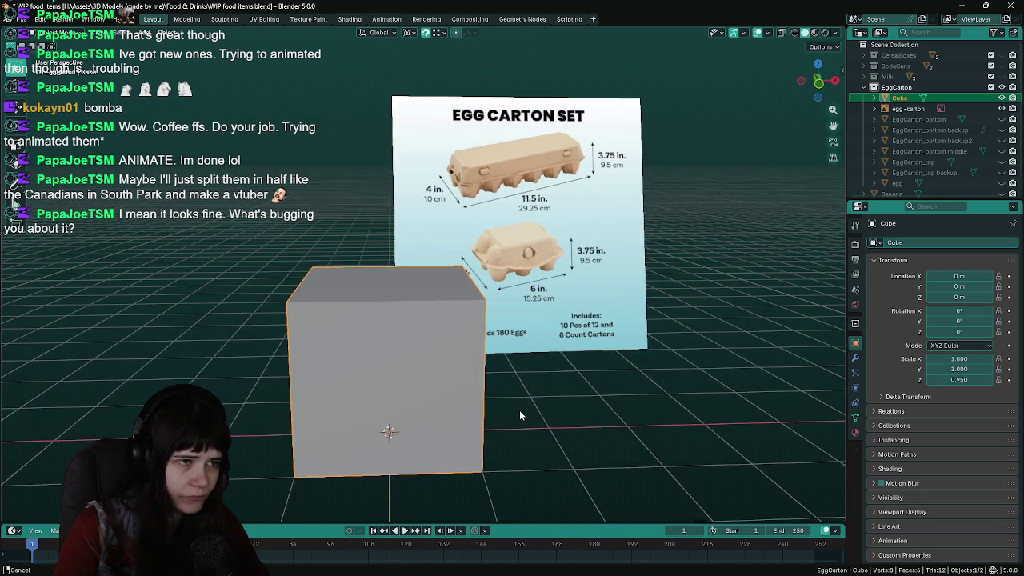
{"action": "mouse_move", "coordinate": [564, 412]}
{"action": "left_mouse_down"}
{"action": "mouse_move", "coordinate": [435, 401]}
{"action": "mouse_move", "coordinate": [563, 418]}
{"action": "mouse_move", "coordinate": [450, 413]}
{"action": "mouse_move", "coordinate": [536, 395]}
{"action": "left_mouse_up"}
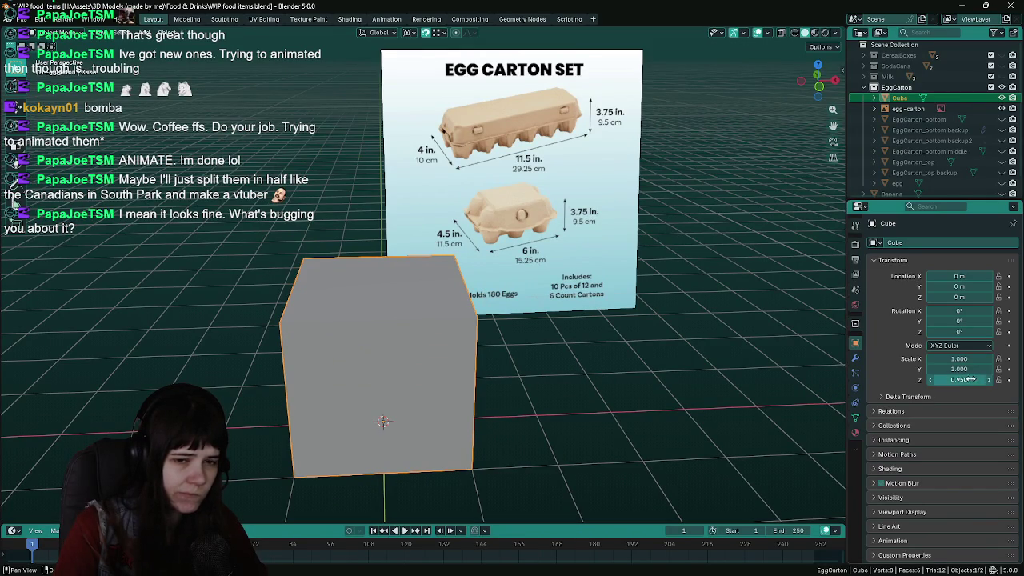
{"action": "key", "text": "s"}
{"action": "key", "text": "x"}
{"action": "left_click", "coordinate": [752, 374]}
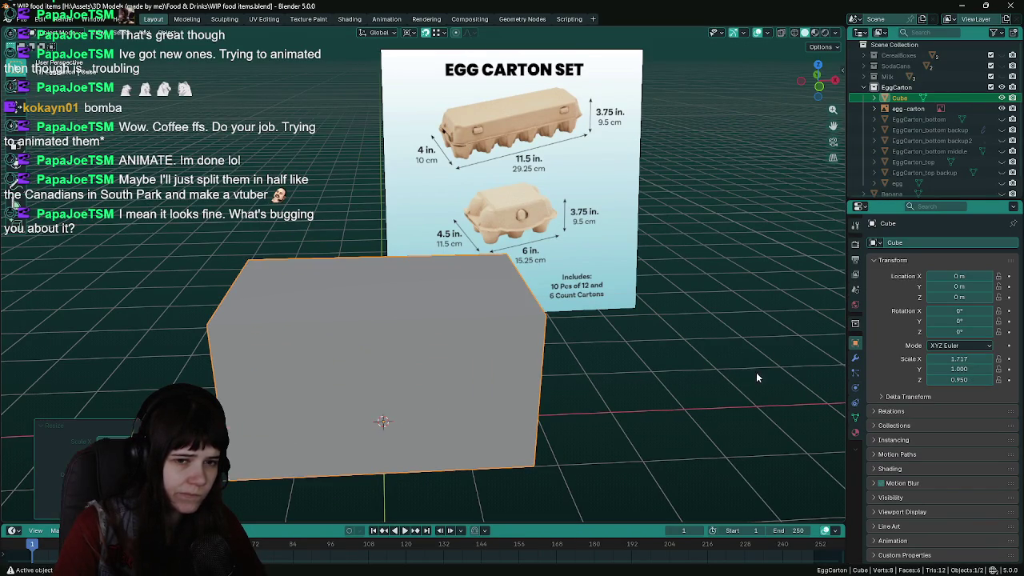
{"action": "left_click", "coordinate": [954, 357]}
{"action": "type", "text": "2.92"}
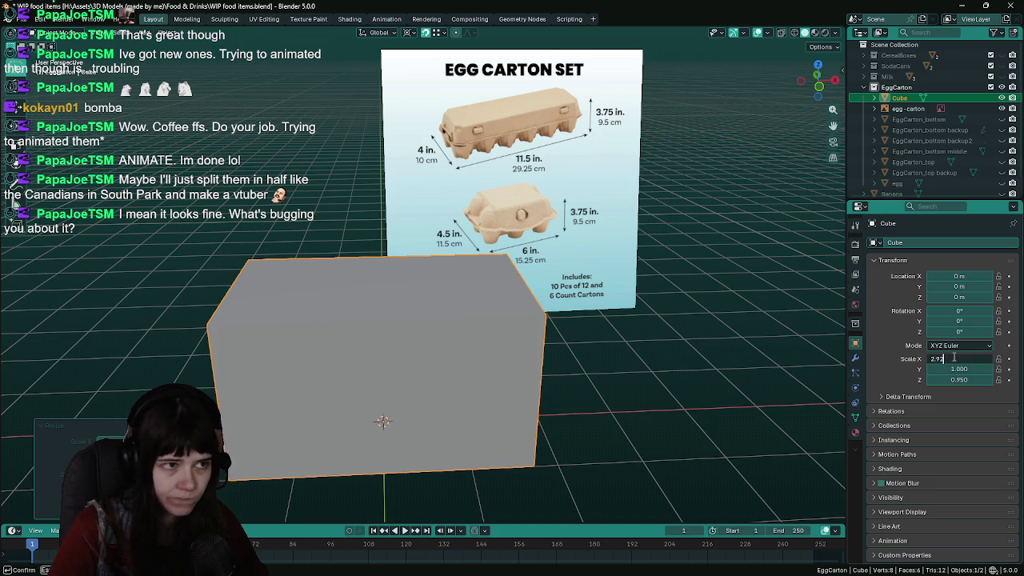
{"action": "type", "text": "5"}
{"action": "key", "text": "Return"}
{"action": "left_click_drag", "start_coordinate": [497, 355], "coordinate": [419, 342]}
{"action": "key", "text": "ctrl+s"}
Add a horizontal edge loop around the middle of the box in Edit Mode
{"action": "key", "text": "Tab"}
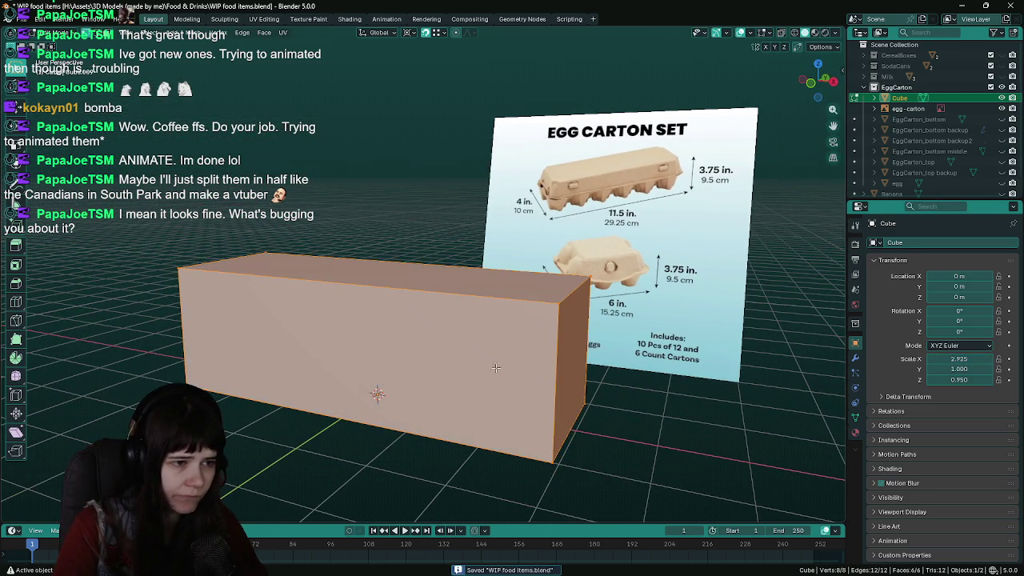
{"action": "key", "text": "ctrl+r"}
{"action": "left_click", "coordinate": [561, 376]}
{"action": "left_click", "coordinate": [562, 376]}
{"action": "key", "text": "Tab"}
{"action": "left_click_drag", "start_coordinate": [638, 389], "coordinate": [670, 373]}
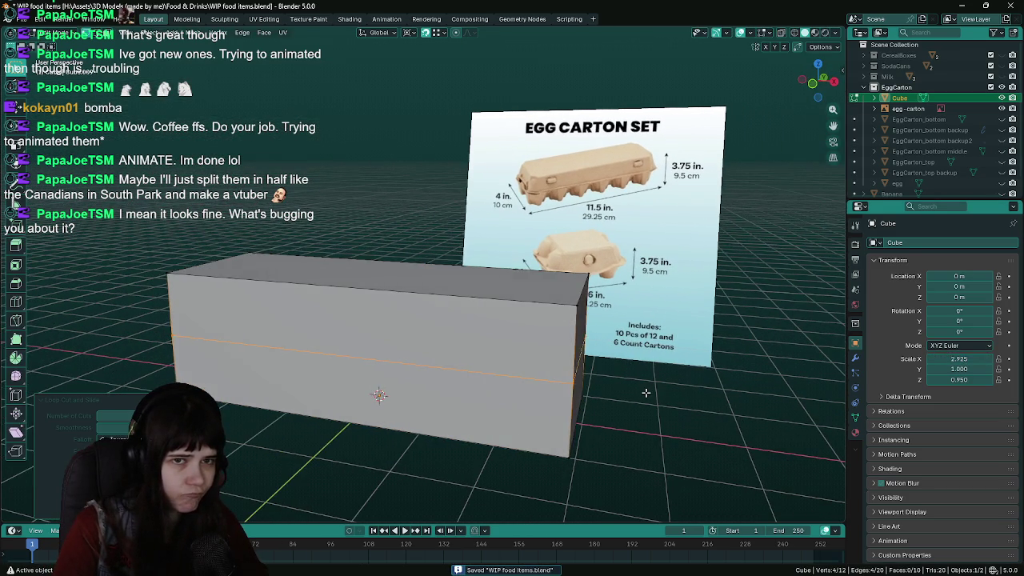
{"action": "left_click", "coordinate": [912, 86]}
{"action": "right_click", "coordinate": [914, 86]}
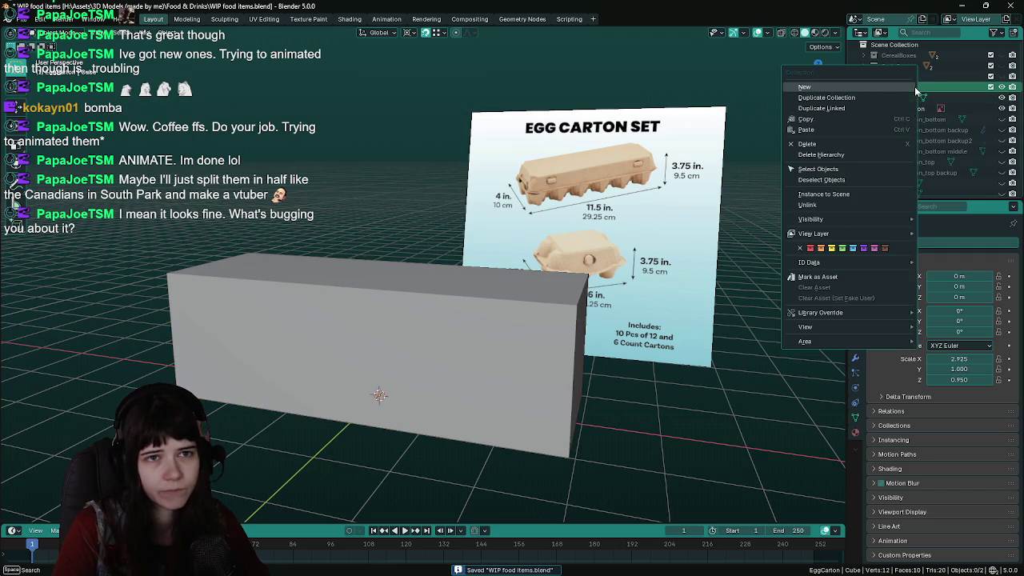
Create a new collection inside EggCarton named 'first-attempt'
{"action": "left_click", "coordinate": [902, 86]}
{"action": "double_click", "coordinate": [917, 98]}
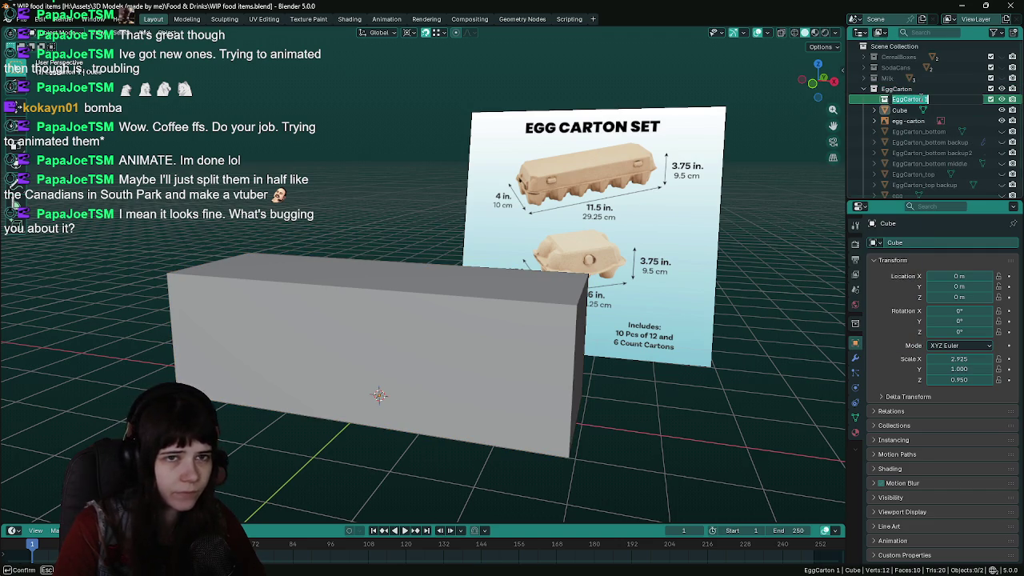
{"action": "type", "text": "eg"}
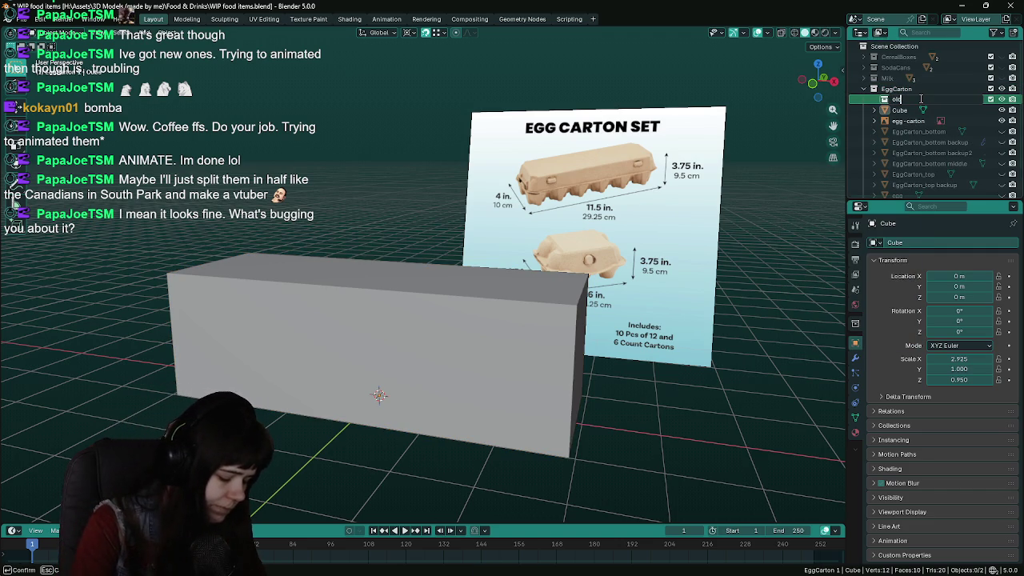
{"action": "key", "text": "BackSpace"}
{"action": "key", "text": "BackSpace"}
{"action": "type", "text": "fin"}
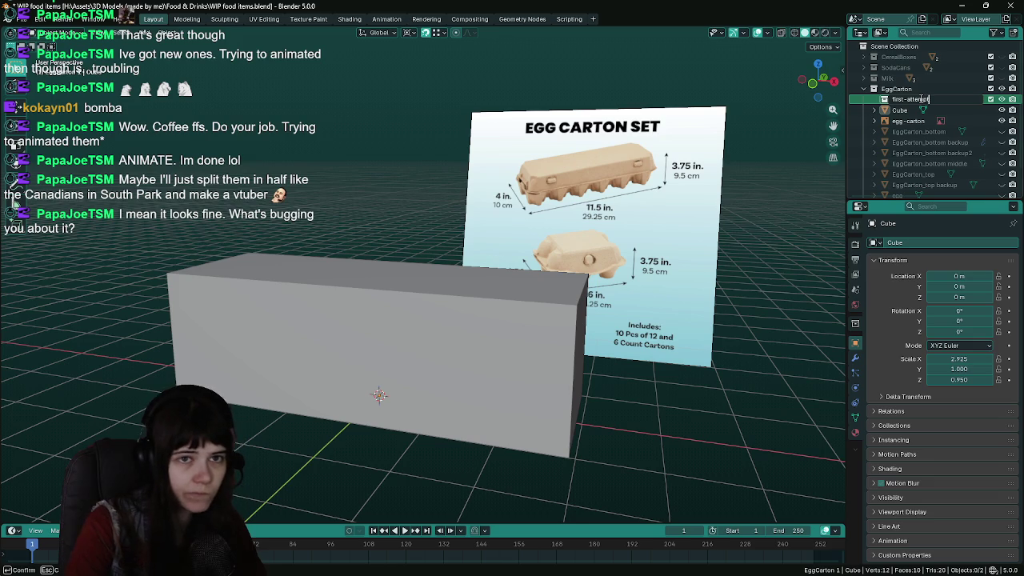
{"action": "type", "text": "t"}
{"action": "key", "text": "Return"}
{"action": "scroll", "coordinate": [924, 140], "scroll_direction": "down", "scroll_amount": 1}
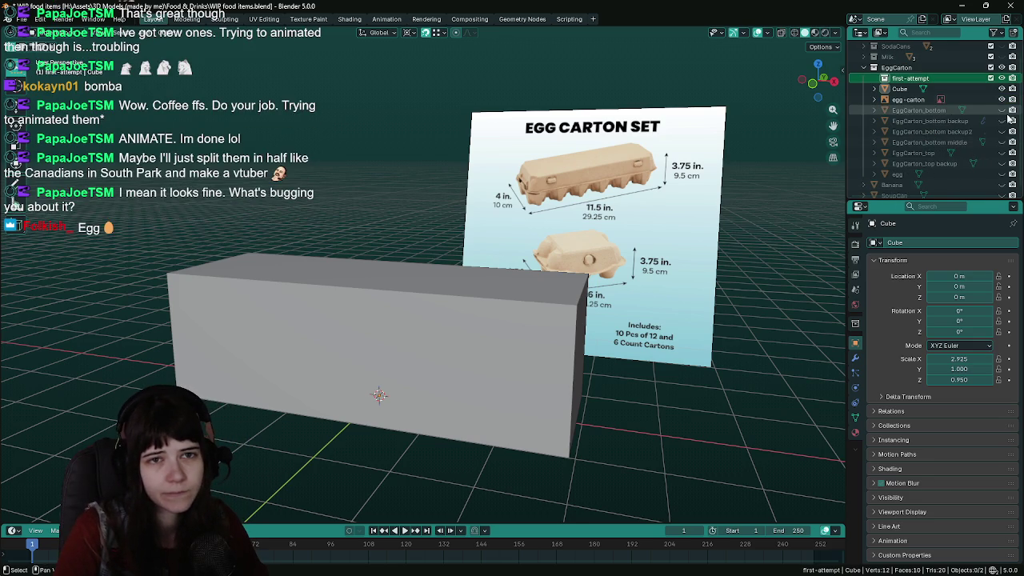
Move the EggCarton_ parts into first-attempt, hide it, keep the box visible, and save
{"action": "left_click", "coordinate": [920, 110]}
{"action": "left_click", "coordinate": [932, 164], "text": "shift"}
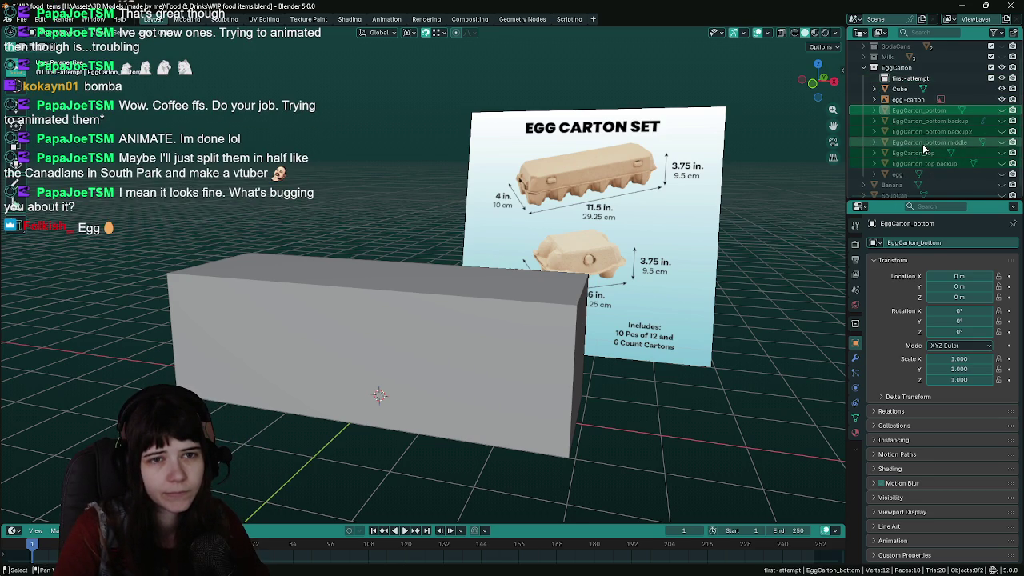
{"action": "scroll", "coordinate": [923, 144], "scroll_direction": "up", "scroll_amount": 1}
{"action": "mouse_move", "coordinate": [922, 144]}
{"action": "left_mouse_down"}
{"action": "mouse_move", "coordinate": [920, 102]}
{"action": "mouse_move", "coordinate": [1000, 98]}
{"action": "left_mouse_up"}
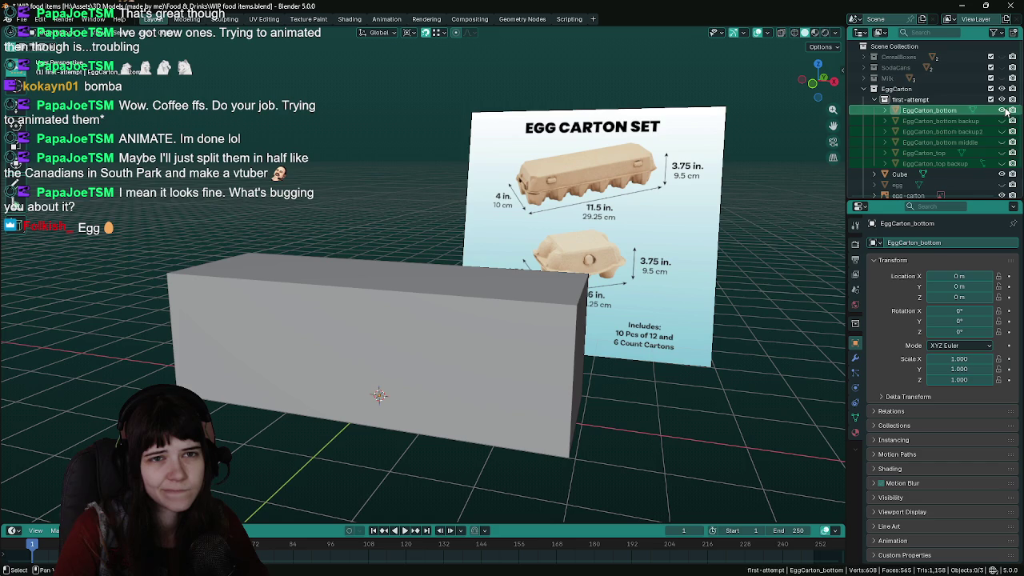
{"action": "left_click", "coordinate": [885, 99]}
{"action": "left_click", "coordinate": [515, 350]}
{"action": "key", "text": "h"}
{"action": "scroll", "coordinate": [516, 356], "scroll_direction": "up", "scroll_amount": 3}
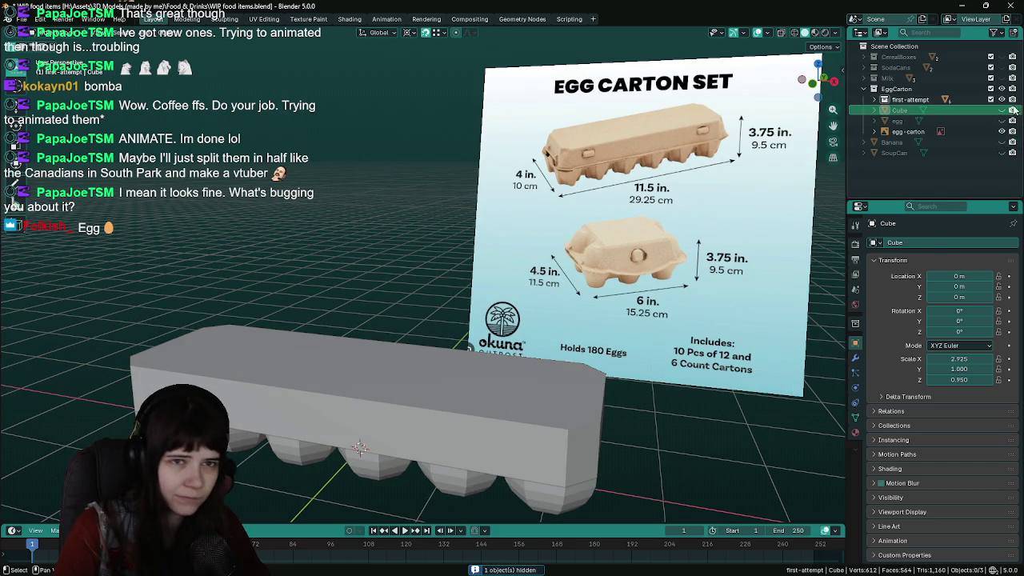
{"action": "left_click", "coordinate": [990, 99]}
{"action": "left_click", "coordinate": [1001, 111]}
{"action": "scroll", "coordinate": [501, 335], "scroll_direction": "down", "scroll_amount": 4}
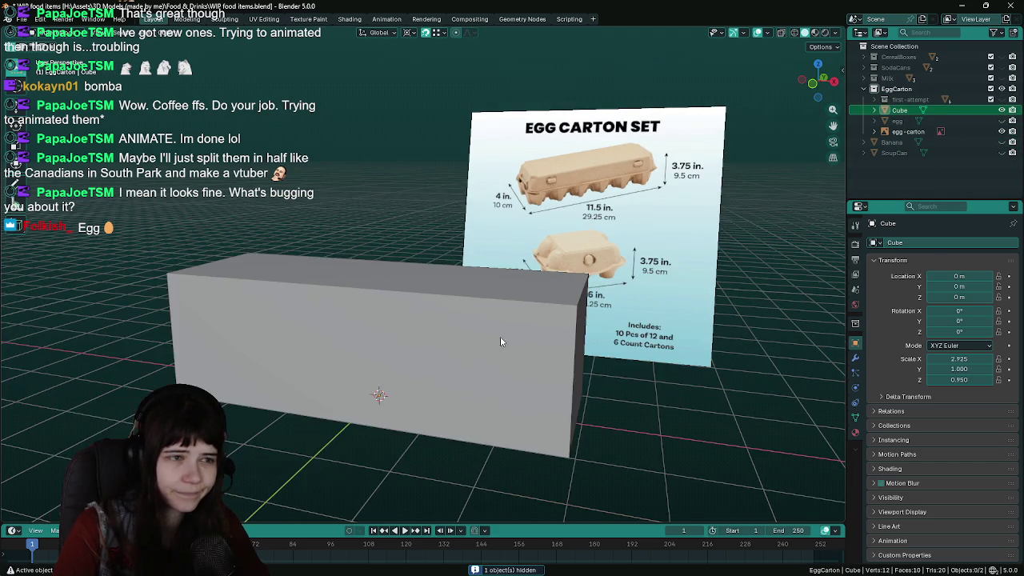
{"action": "key", "text": "ctrl+s"}
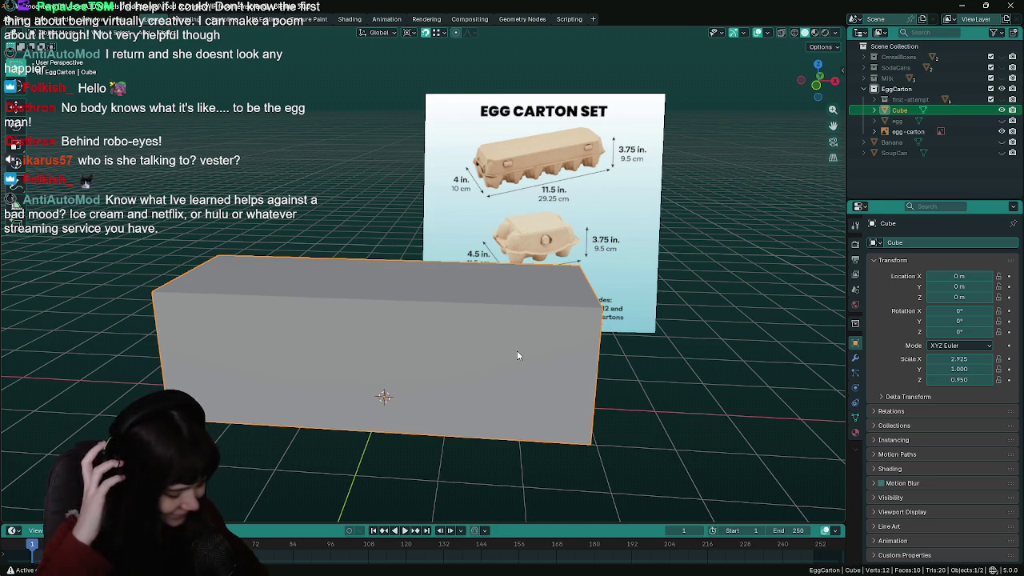
Enter Edit Mode on the long box and select its top face, saving without changes
{"action": "left_click_drag", "start_coordinate": [507, 354], "coordinate": [486, 352]}
{"action": "key", "text": "Tab"}
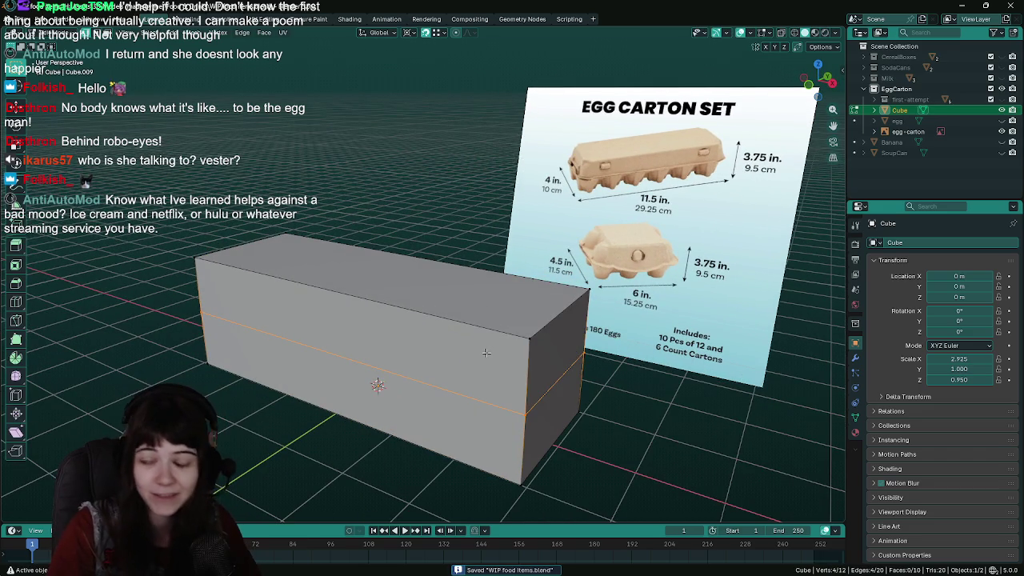
{"action": "mouse_move", "coordinate": [557, 323]}
{"action": "left_mouse_down"}
{"action": "mouse_move", "coordinate": [423, 330]}
{"action": "mouse_move", "coordinate": [455, 326]}
{"action": "left_mouse_up"}
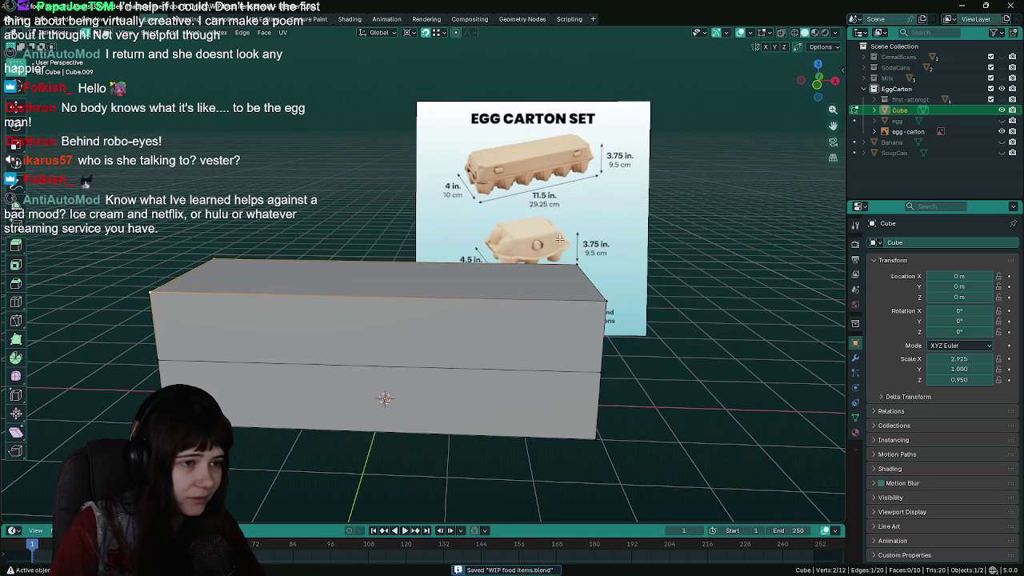
{"action": "left_click", "coordinate": [560, 276]}
{"action": "left_click_drag", "start_coordinate": [560, 276], "coordinate": [560, 296]}
{"action": "key", "text": "ctrl+s"}
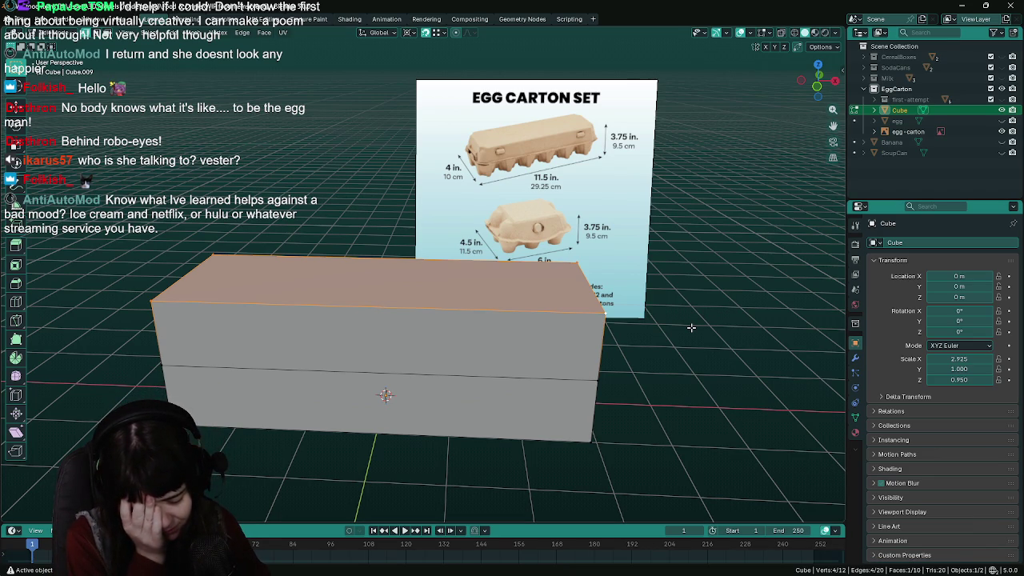
{"action": "key", "text": "ctrl+s"}
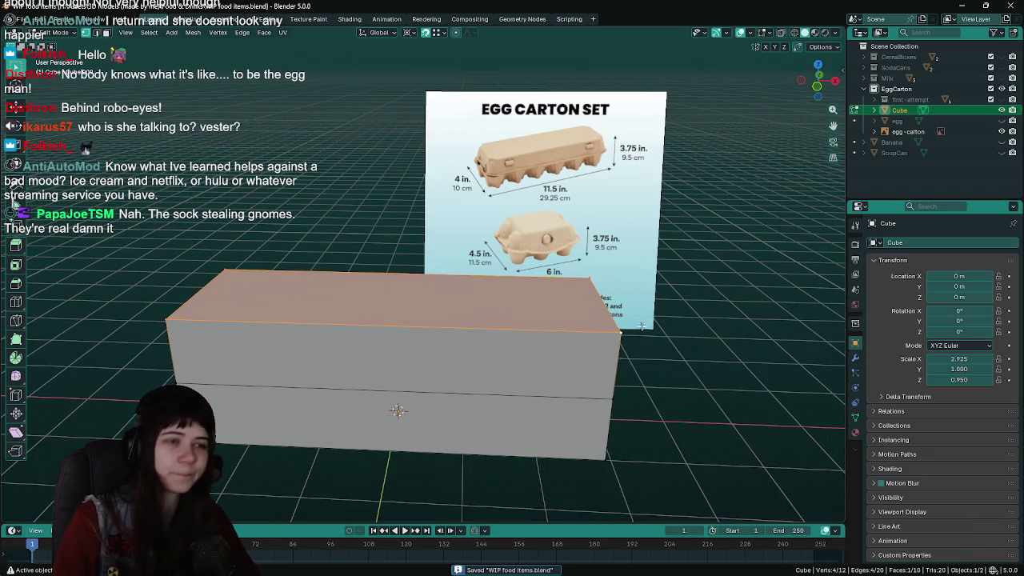
{"action": "key", "text": "r"}
{"action": "key", "text": "Escape"}
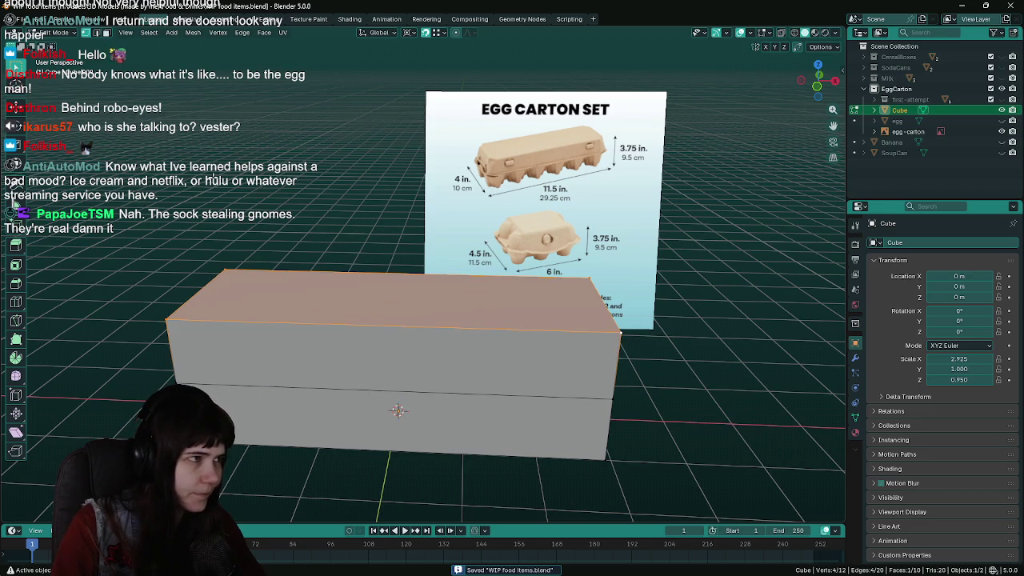
{"action": "left_click_drag", "start_coordinate": [206, 130], "coordinate": [384, 256]}
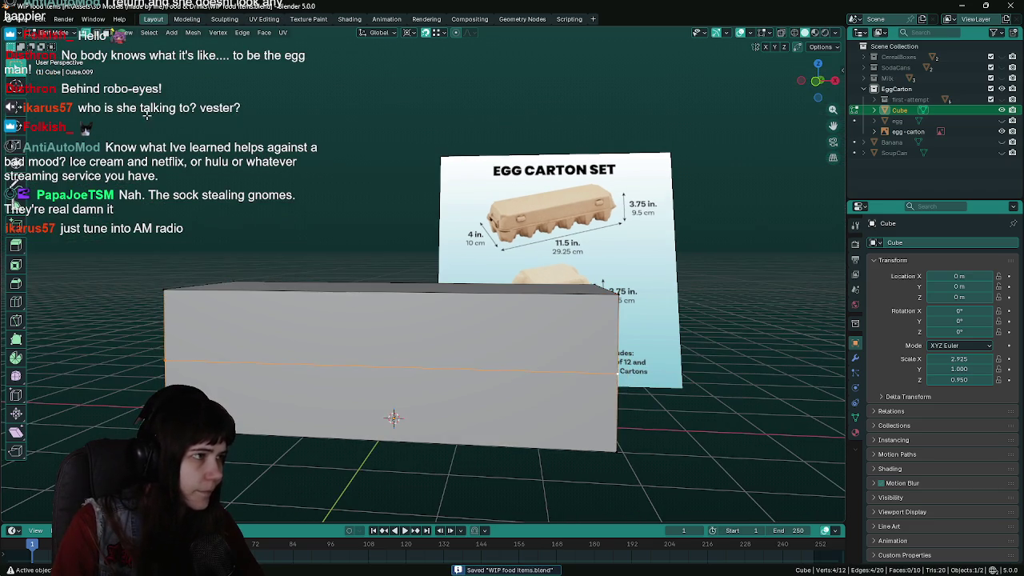
{"action": "left_click_drag", "start_coordinate": [146, 115], "coordinate": [184, 48]}
{"action": "left_click", "coordinate": [193, 32]}
Snap the 3D cursor to the selection, then select the top face and scale it down
{"action": "mouse_move", "coordinate": [206, 65]}
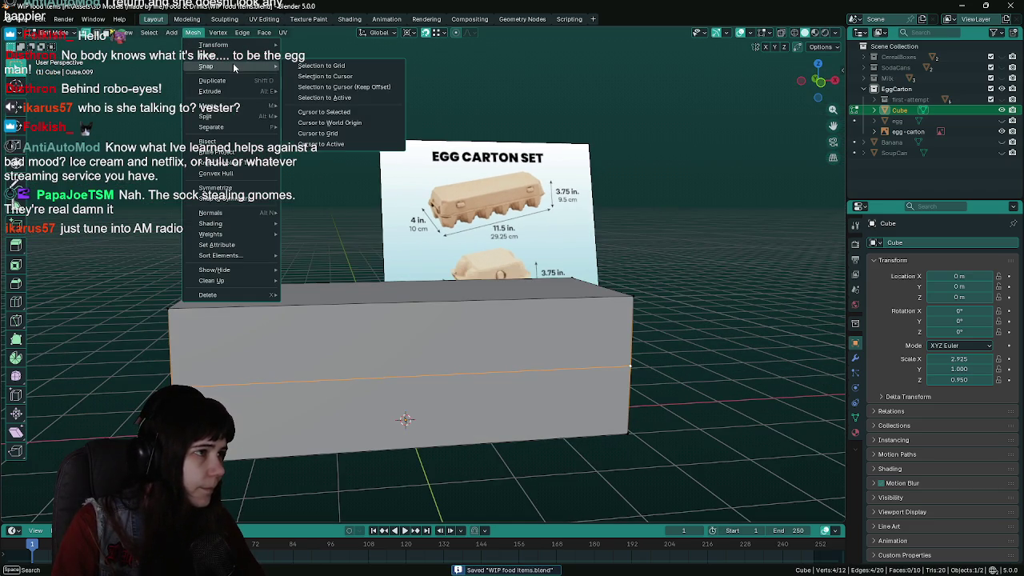
{"action": "left_click", "coordinate": [356, 108]}
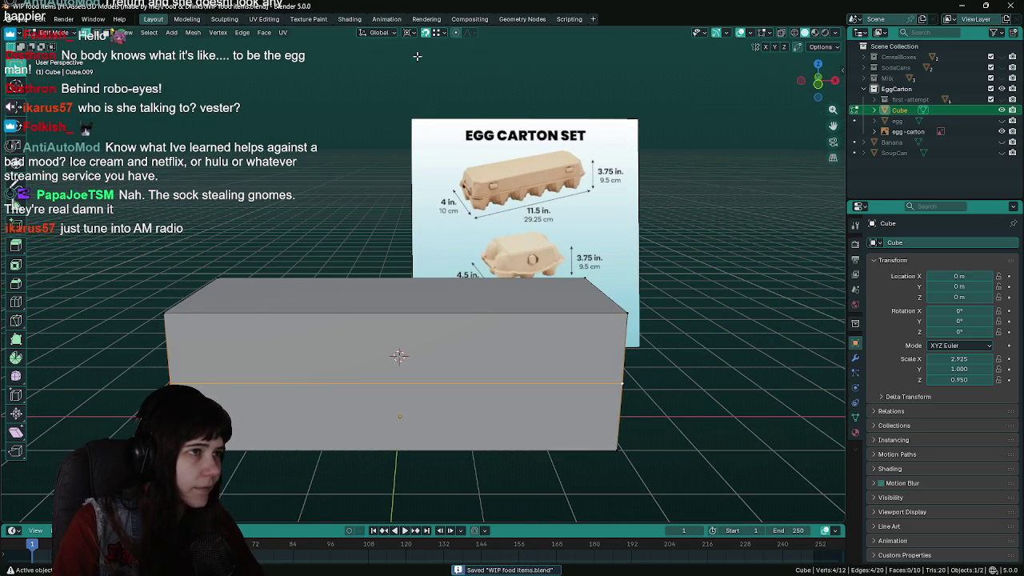
{"action": "left_click", "coordinate": [592, 313]}
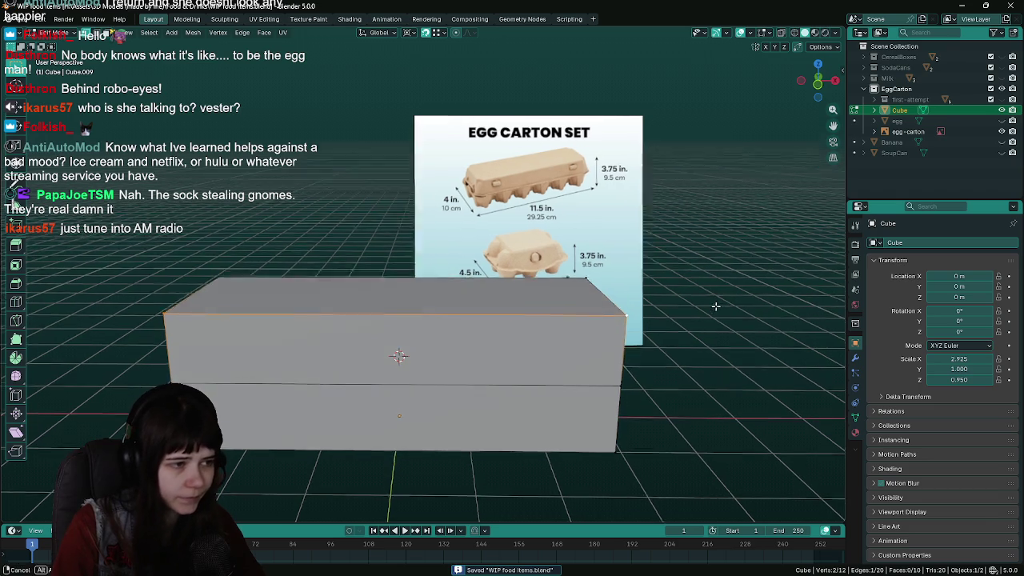
{"action": "left_click", "coordinate": [598, 272], "text": "shift"}
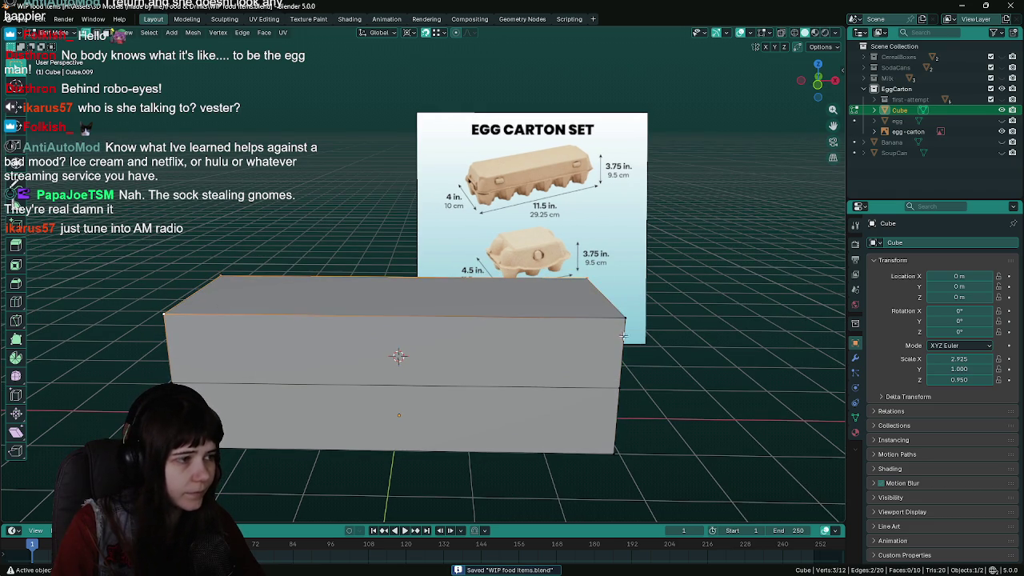
{"action": "left_click", "coordinate": [652, 326], "text": "shift"}
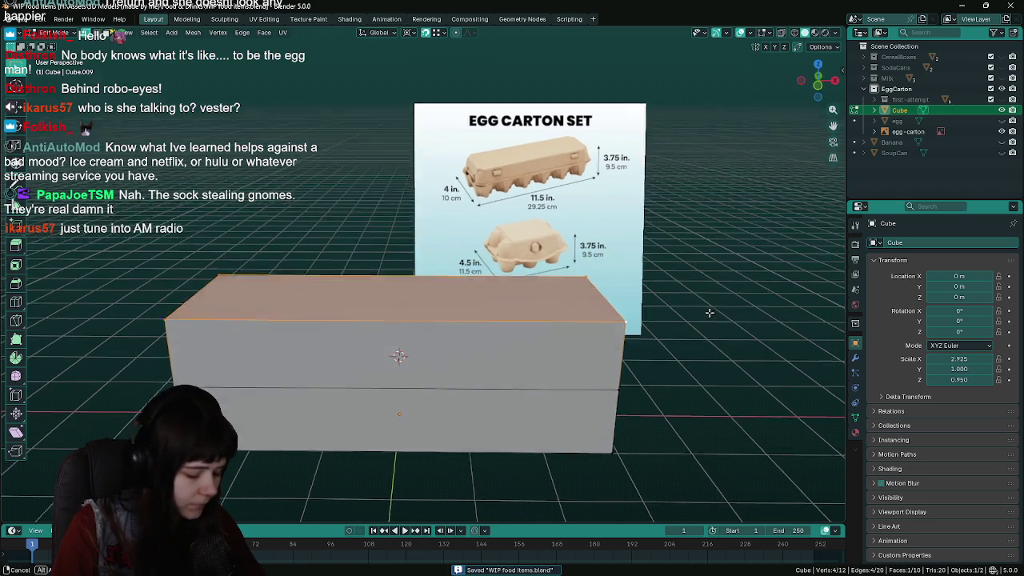
{"action": "key", "text": "s"}
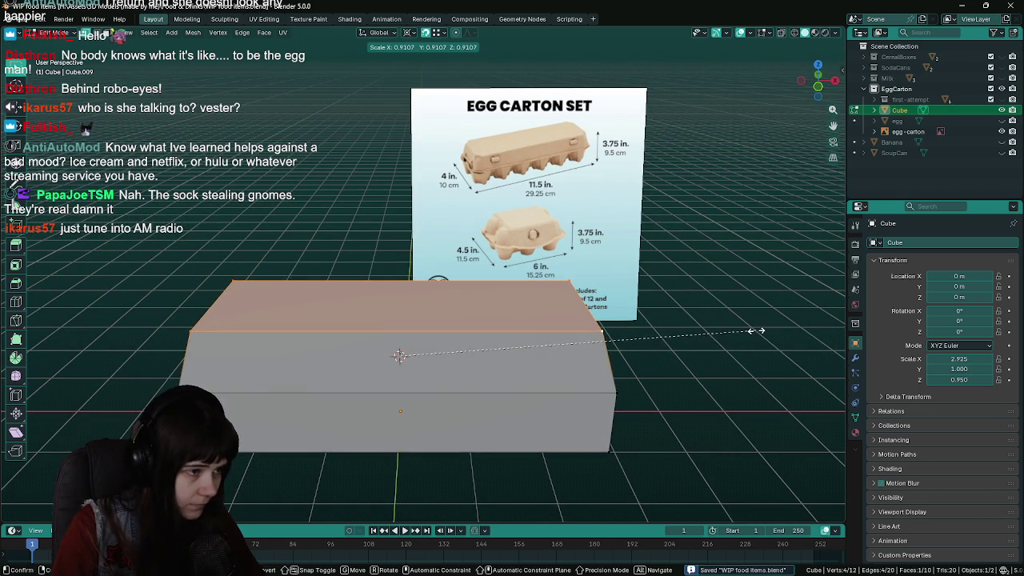
{"action": "key", "text": "KP_1"}
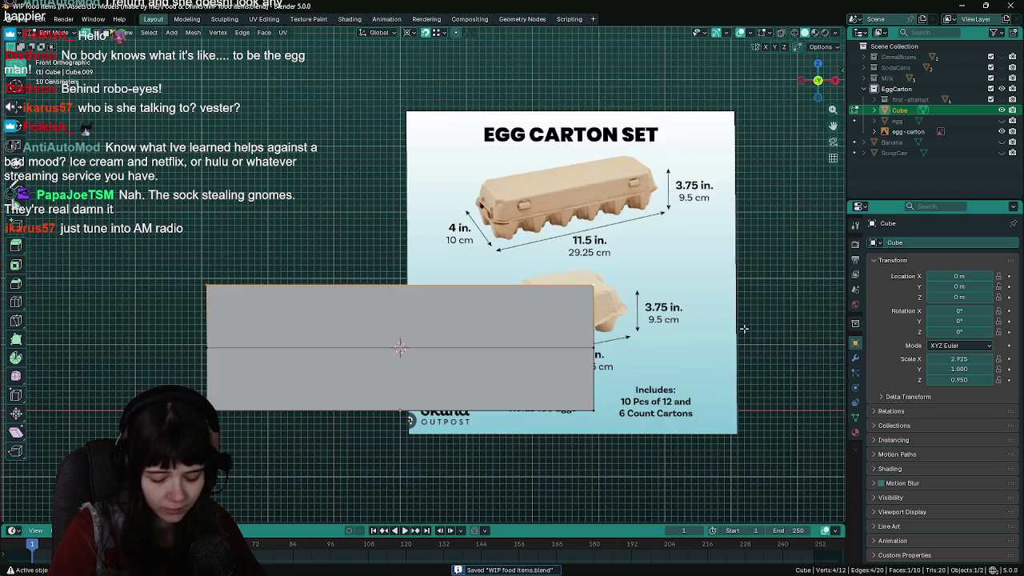
Check the tapered box in front and side views, save, and return to Object Mode
{"action": "key", "text": "KP_3"}
{"action": "key", "text": "KP_1"}
{"action": "key", "text": "ctrl+s"}
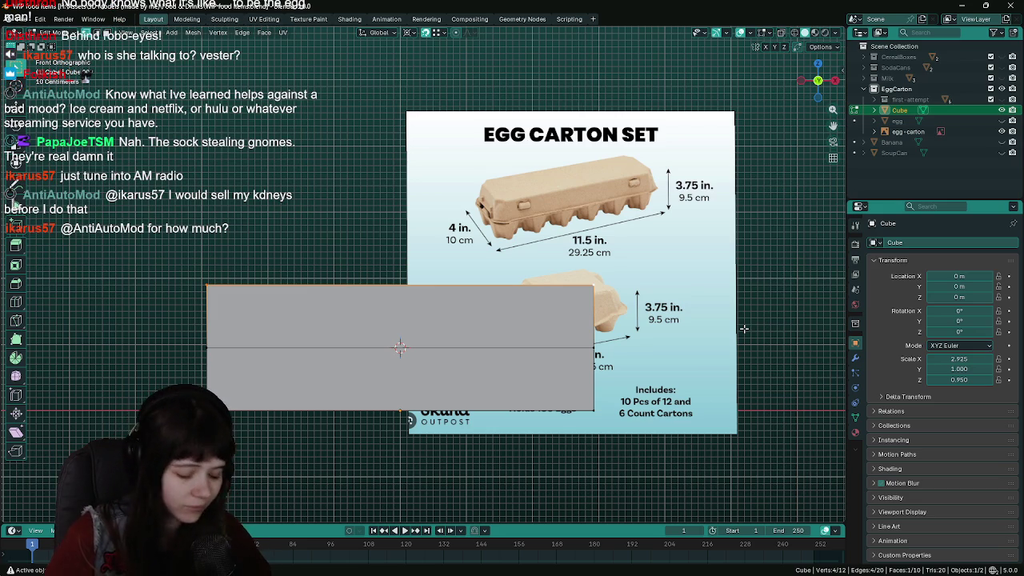
{"action": "key", "text": "Tab"}
{"action": "left_click", "coordinate": [1012, 100]}
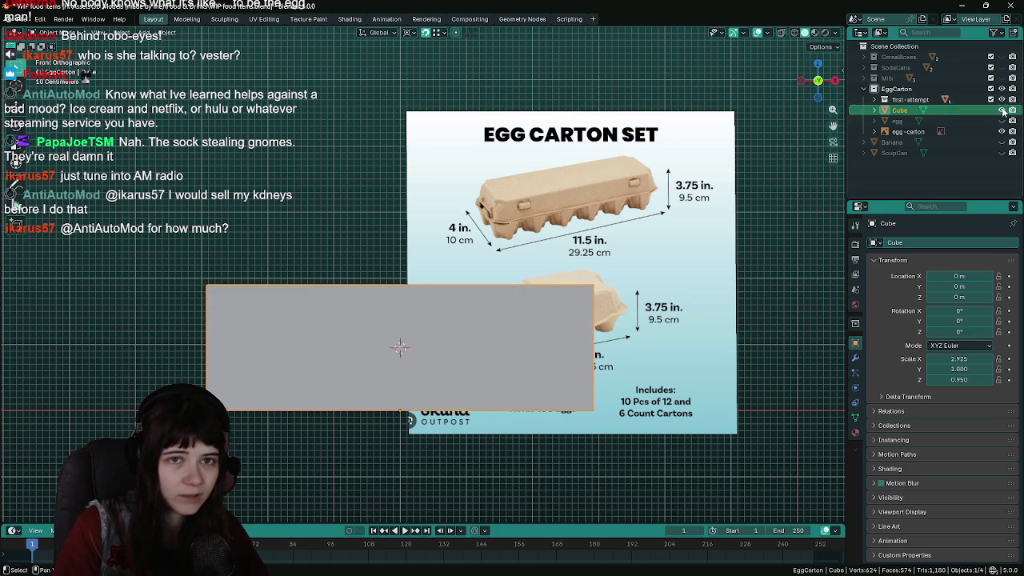
Inspect the first-attempt egg carton from the top and front views, selecting its EggCarton_bottom piece
{"action": "mouse_move", "coordinate": [480, 452]}
{"action": "left_mouse_down"}
{"action": "mouse_move", "coordinate": [436, 359]}
{"action": "mouse_move", "coordinate": [381, 294]}
{"action": "mouse_move", "coordinate": [448, 307]}
{"action": "left_mouse_up"}
{"action": "left_click", "coordinate": [381, 294]}
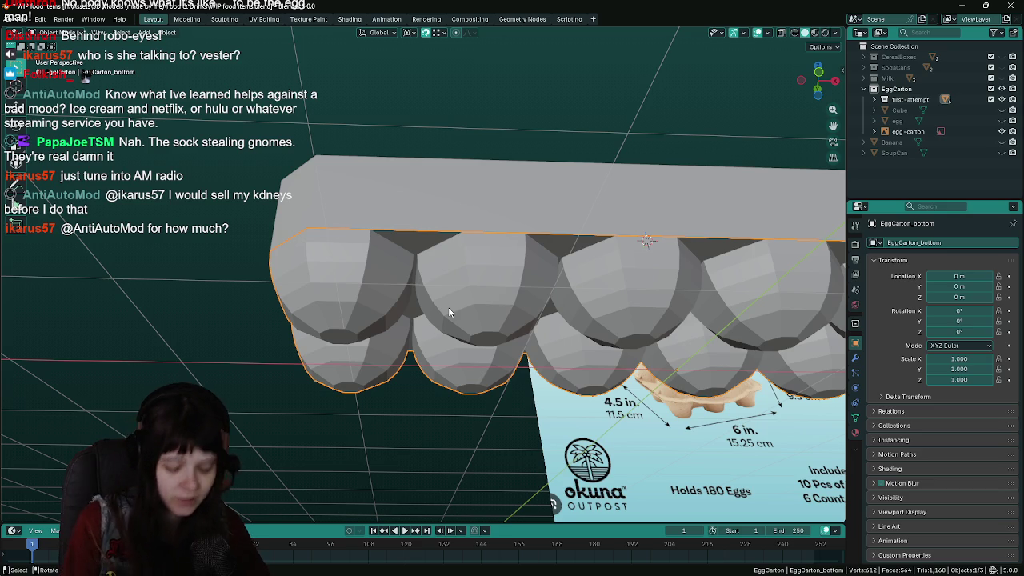
{"action": "key", "text": "KP_7"}
{"action": "key", "text": "KP_1"}
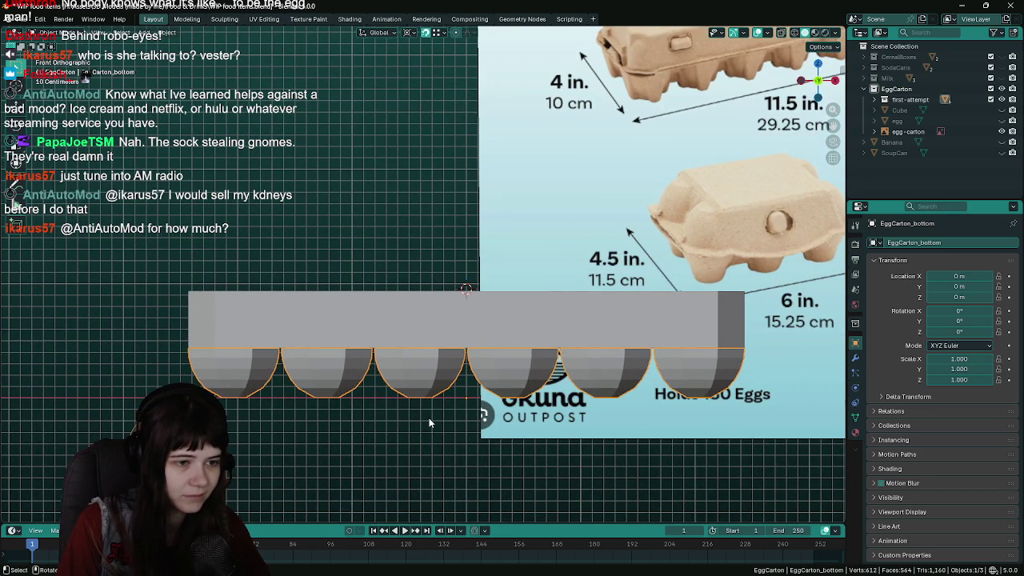
{"action": "scroll", "coordinate": [416, 413], "scroll_direction": "up", "scroll_amount": 2}
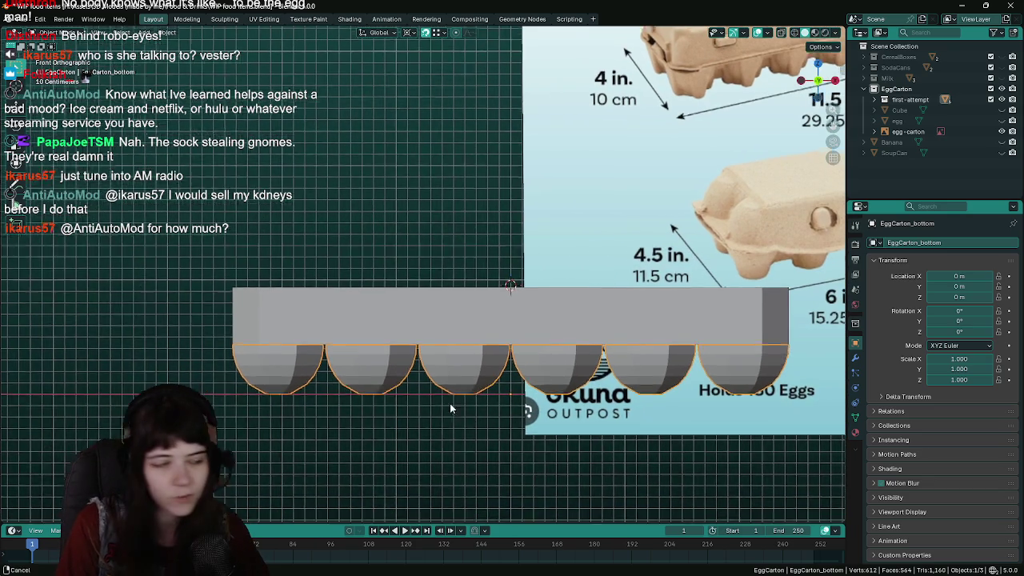
{"action": "scroll", "coordinate": [425, 374], "scroll_direction": "up", "scroll_amount": 2}
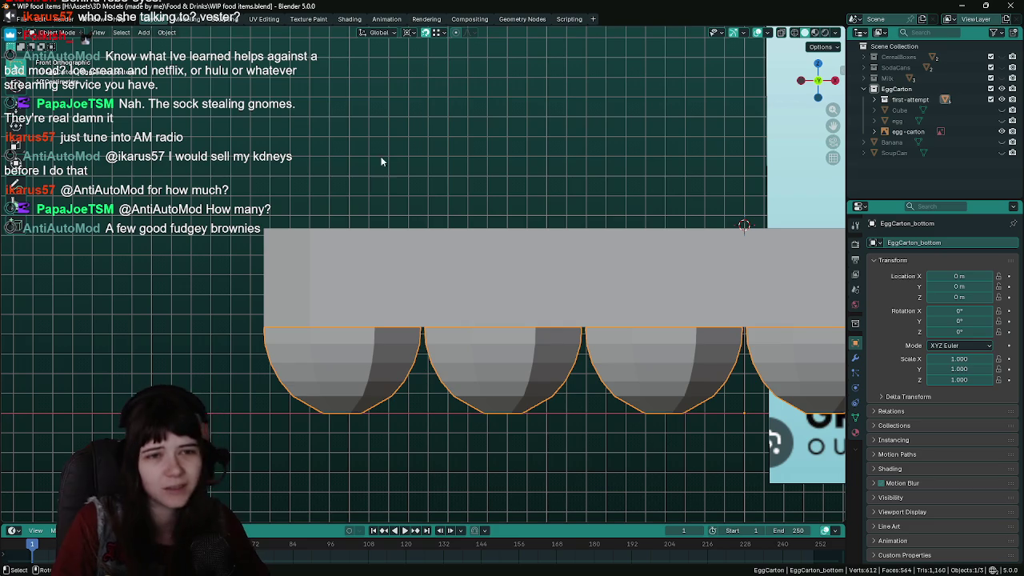
Hide the egg-carton mesh, save, then show and select the new Cube box
{"action": "left_click", "coordinate": [1001, 99]}
{"action": "scroll", "coordinate": [500, 321], "scroll_direction": "up", "scroll_amount": 3}
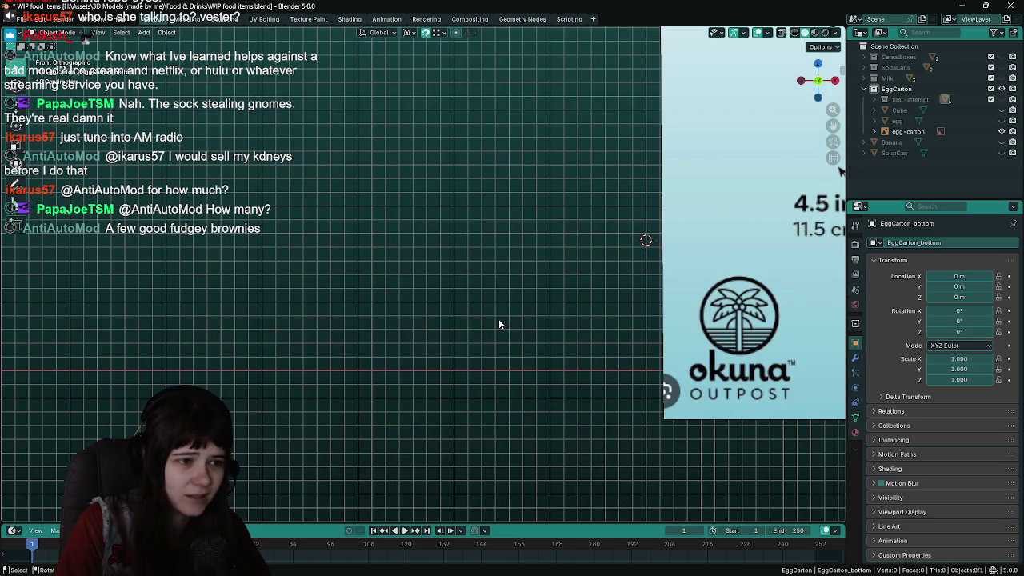
{"action": "key", "text": "ctrl+s"}
{"action": "scroll", "coordinate": [760, 168], "scroll_direction": "right", "scroll_amount": 3}
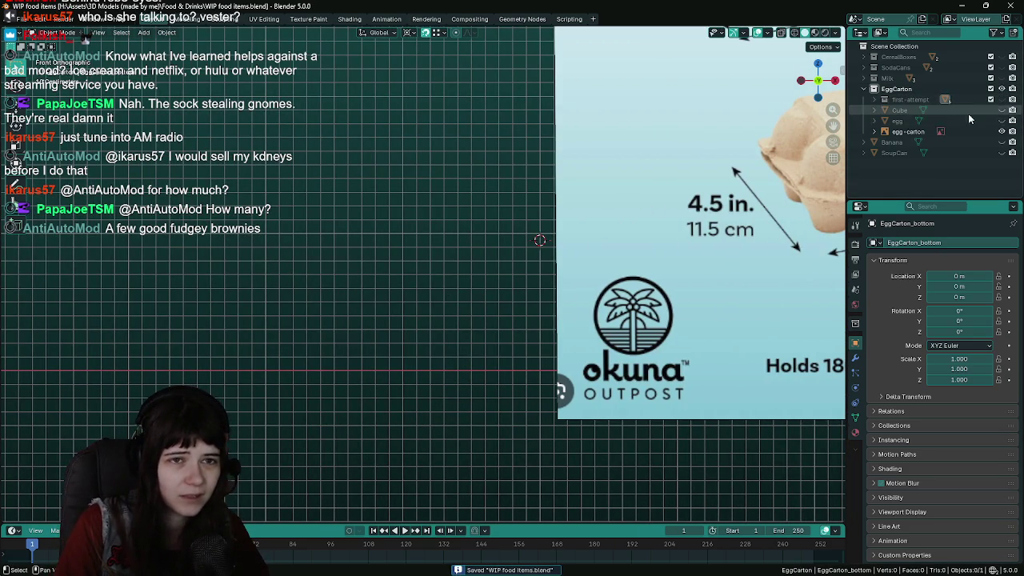
{"action": "left_click", "coordinate": [1002, 110]}
{"action": "left_click", "coordinate": [459, 296]}
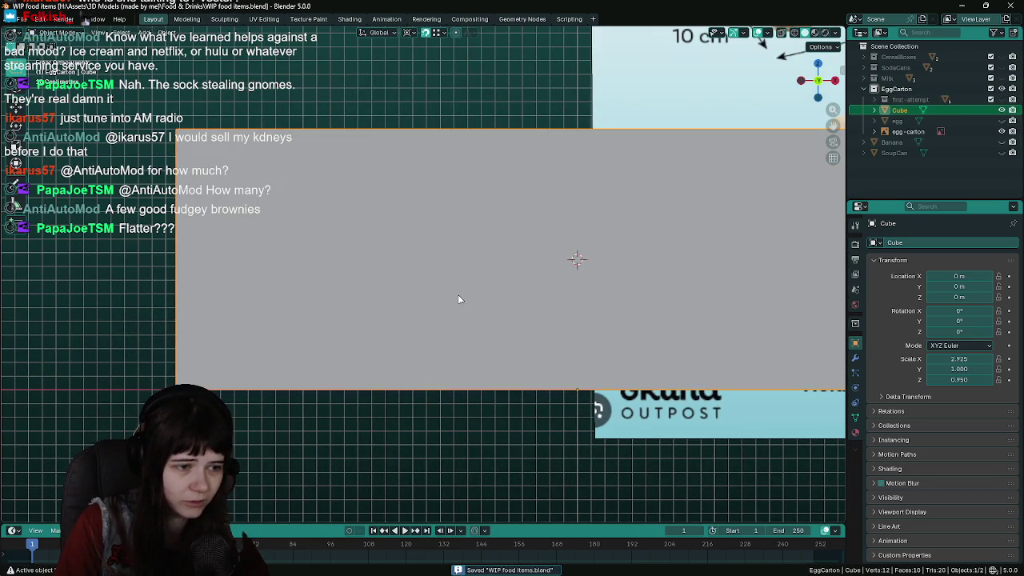
{"action": "scroll", "coordinate": [483, 304], "scroll_direction": "down", "scroll_amount": 3}
{"action": "scroll", "coordinate": [431, 339], "scroll_direction": "up", "scroll_amount": 1}
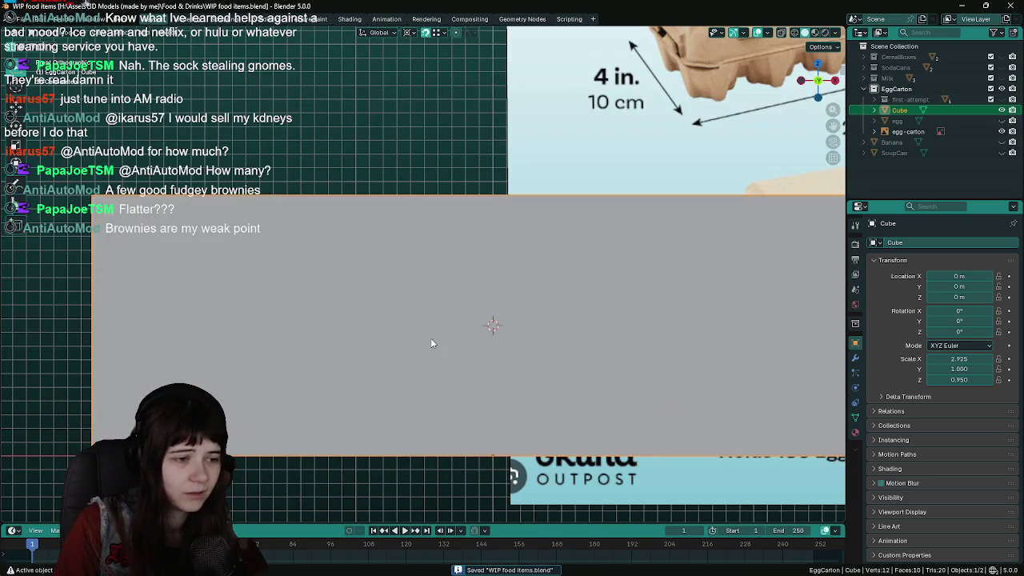
Compare the first-attempt carton with the box, save, then restore the box and select the egg
{"action": "left_click", "coordinate": [1002, 99]}
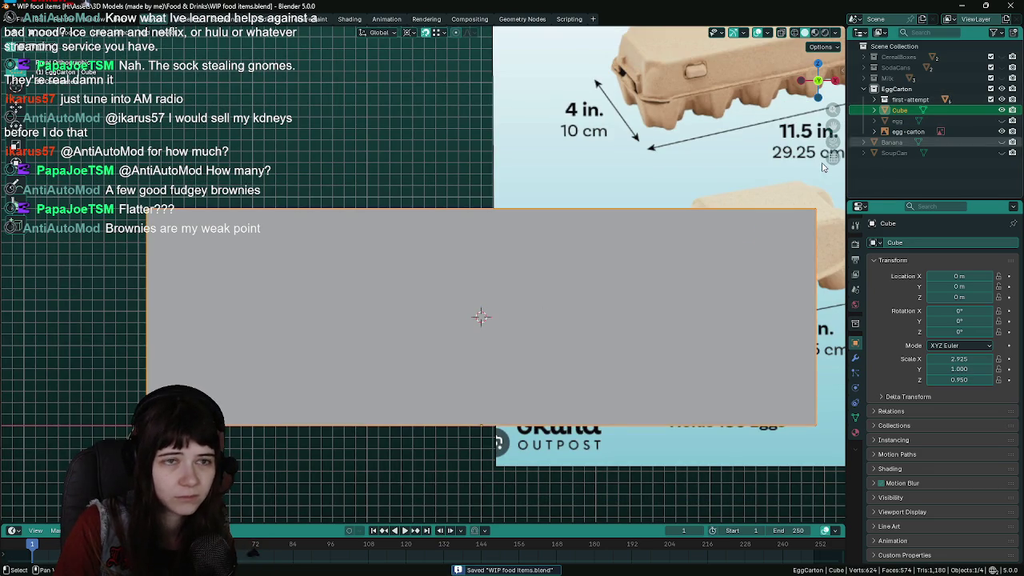
{"action": "left_click", "coordinate": [1001, 110]}
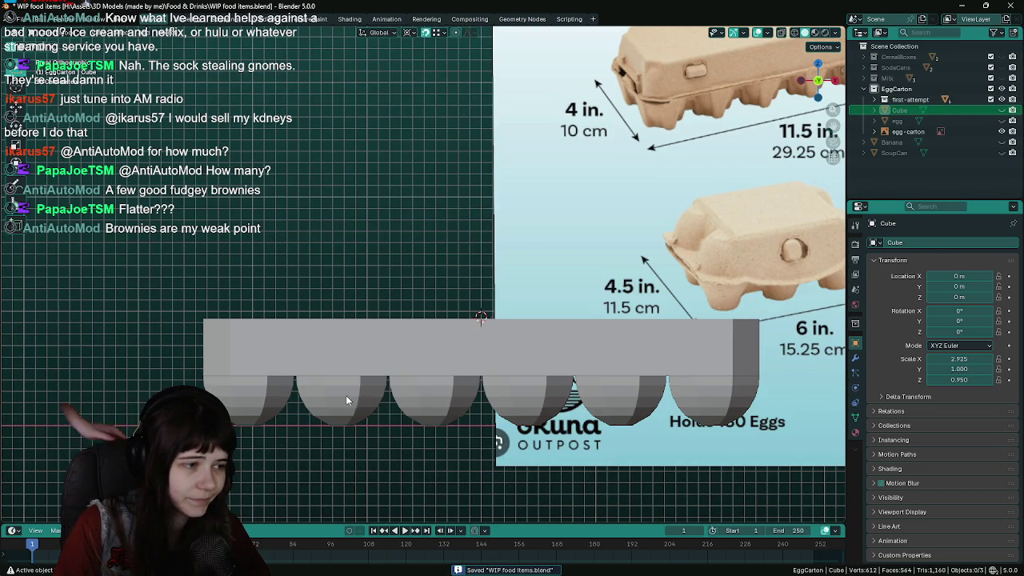
{"action": "left_click", "coordinate": [346, 400]}
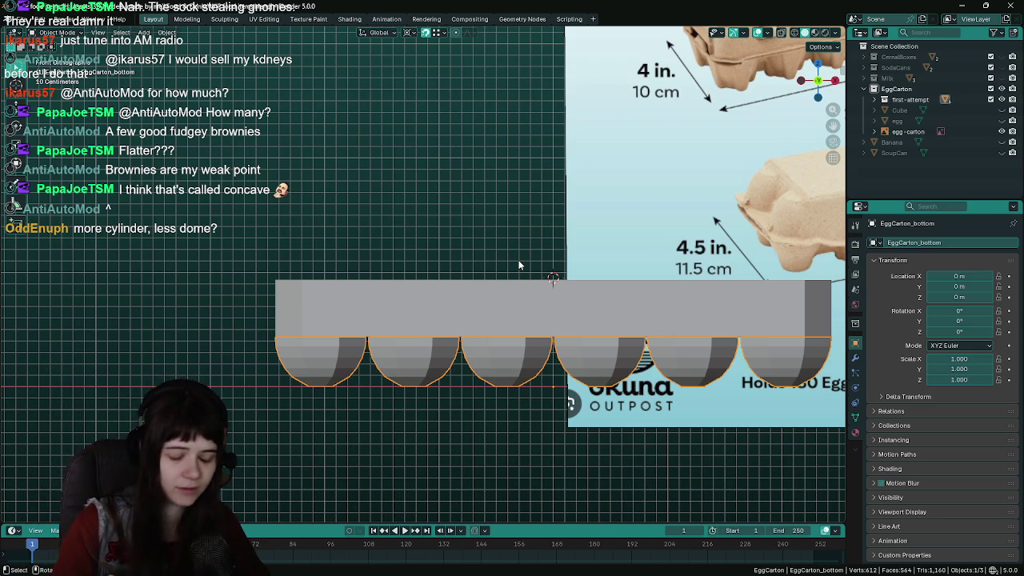
{"action": "key", "text": "ctrl+s"}
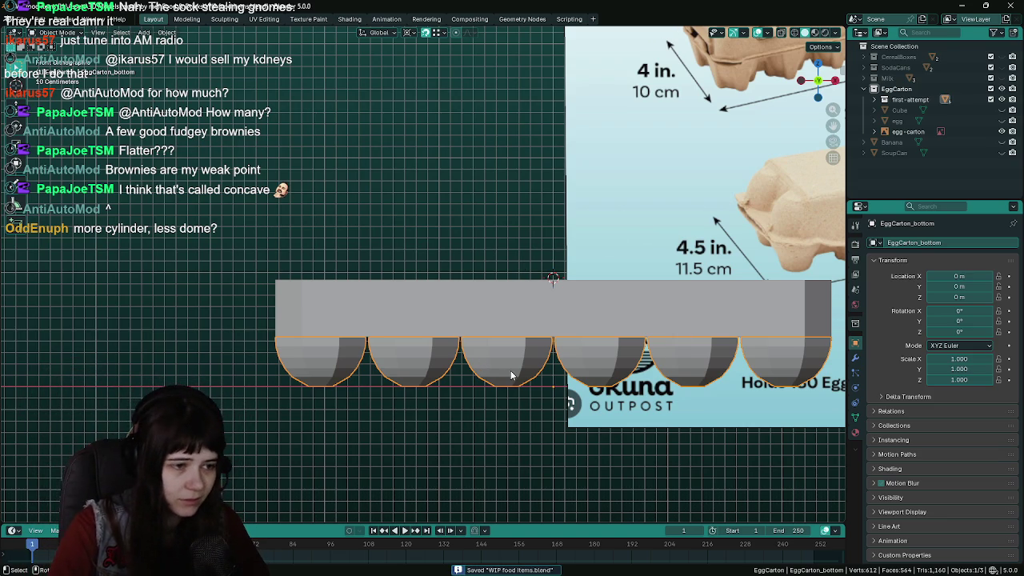
{"action": "left_click", "coordinate": [1004, 100]}
{"action": "left_click", "coordinate": [1001, 110]}
{"action": "left_click", "coordinate": [896, 121]}
{"action": "scroll", "coordinate": [523, 251], "scroll_direction": "down", "scroll_amount": 3}
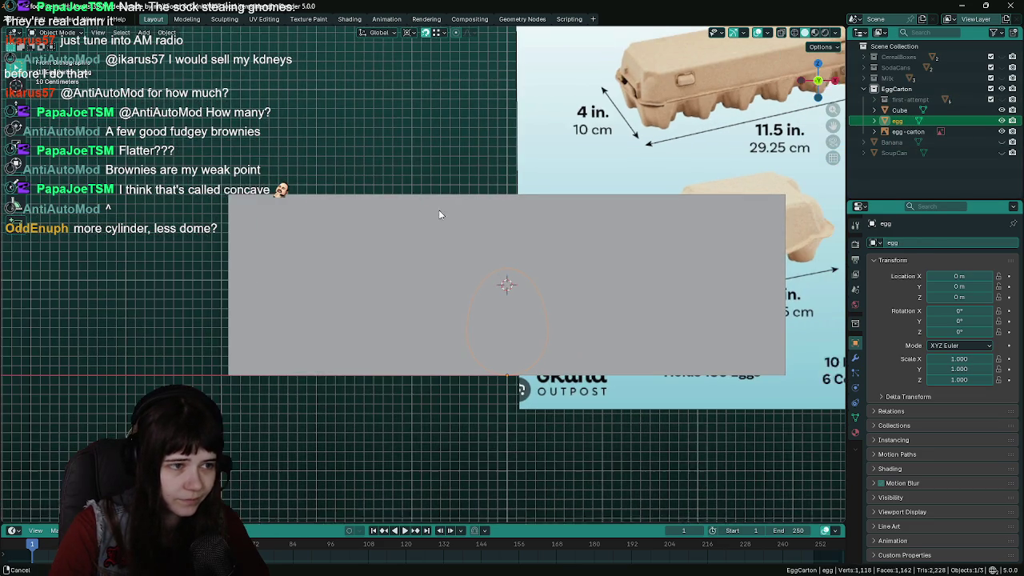
{"action": "key", "text": "ctrl+s"}
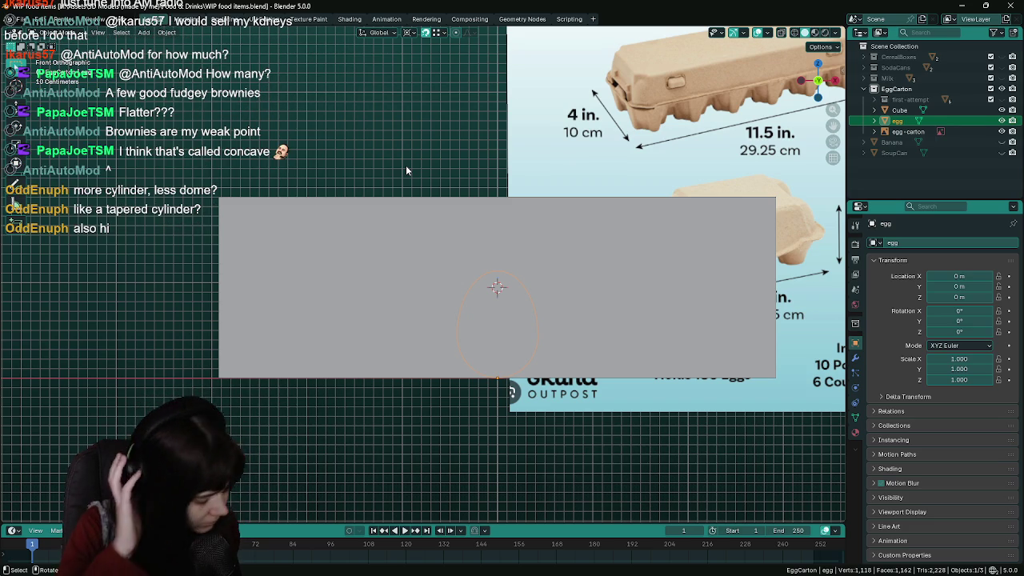
{"action": "key", "text": "ctrl+s"}
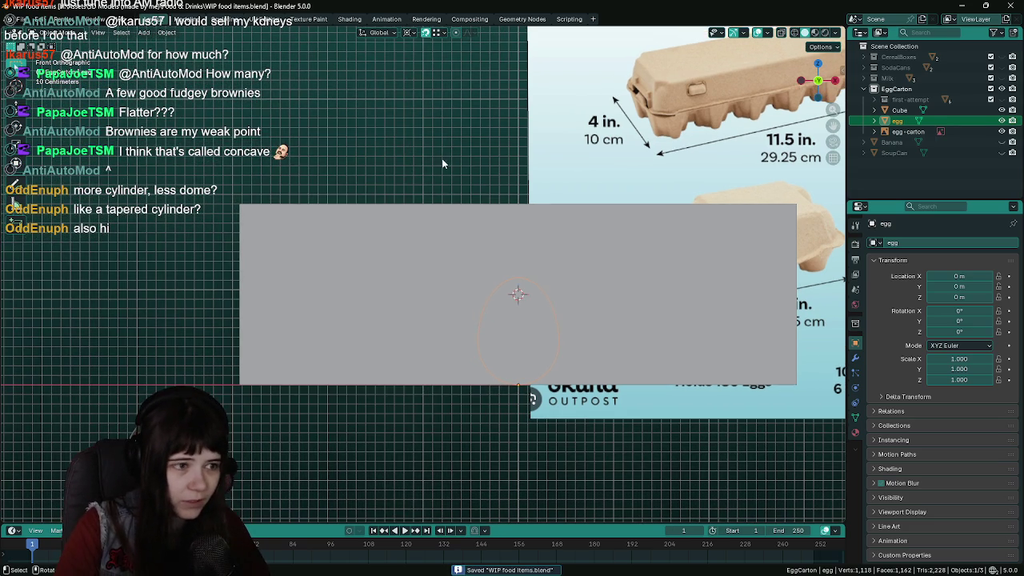
{"action": "key", "text": "g"}
{"action": "key", "text": "x"}
{"action": "left_click", "coordinate": [263, 173]}
{"action": "left_click", "coordinate": [350, 261]}
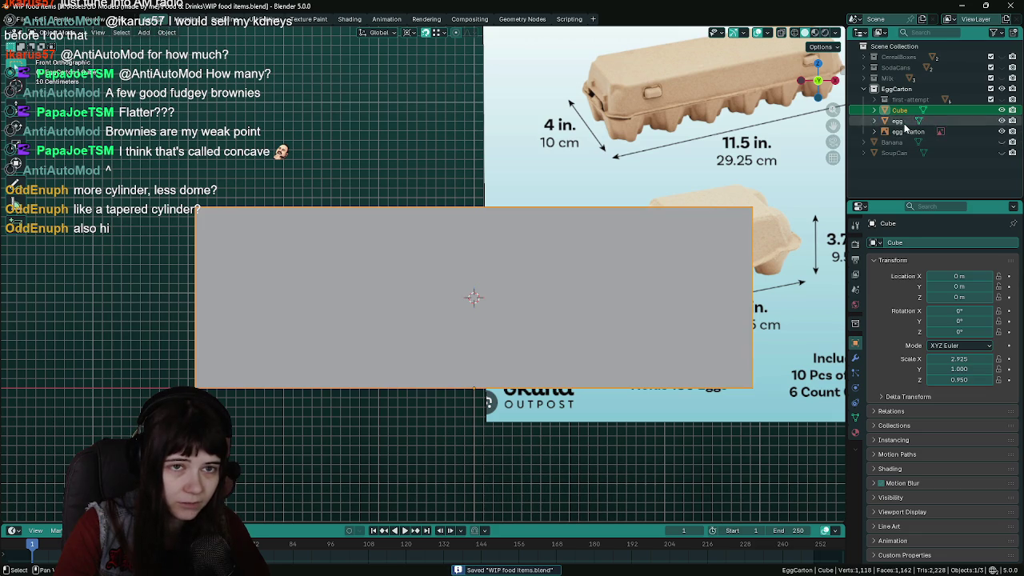
{"action": "left_click", "coordinate": [897, 121]}
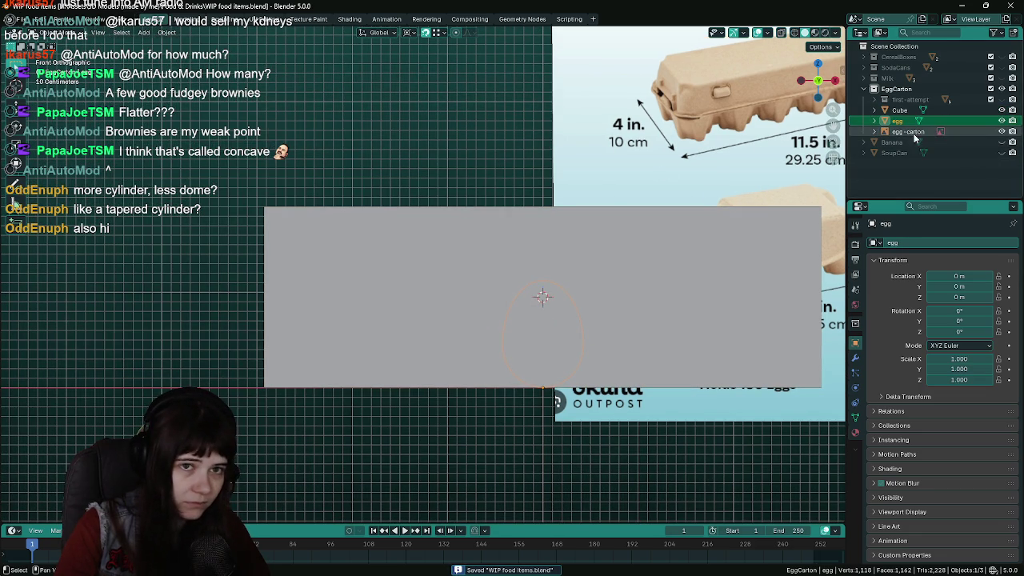
{"action": "left_click", "coordinate": [917, 134]}
{"action": "double_click", "coordinate": [918, 135]}
Rename the reference image to 'egg-carton size reference', deselect it and save the file
{"action": "key", "text": "End"}
{"action": "type", "text": "slee ref"}
{"action": "key", "text": "Return"}
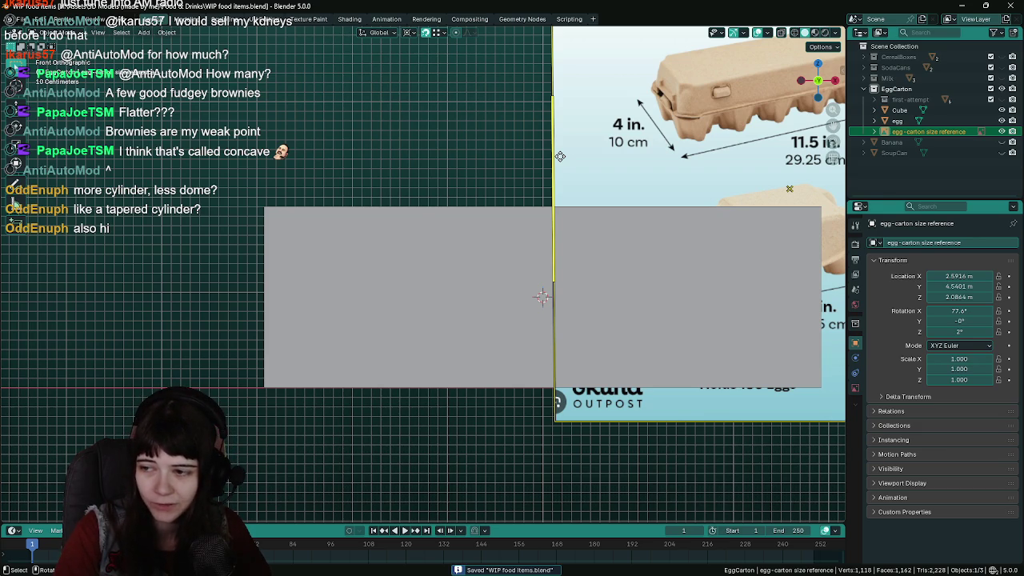
{"action": "key", "text": "alt+a"}
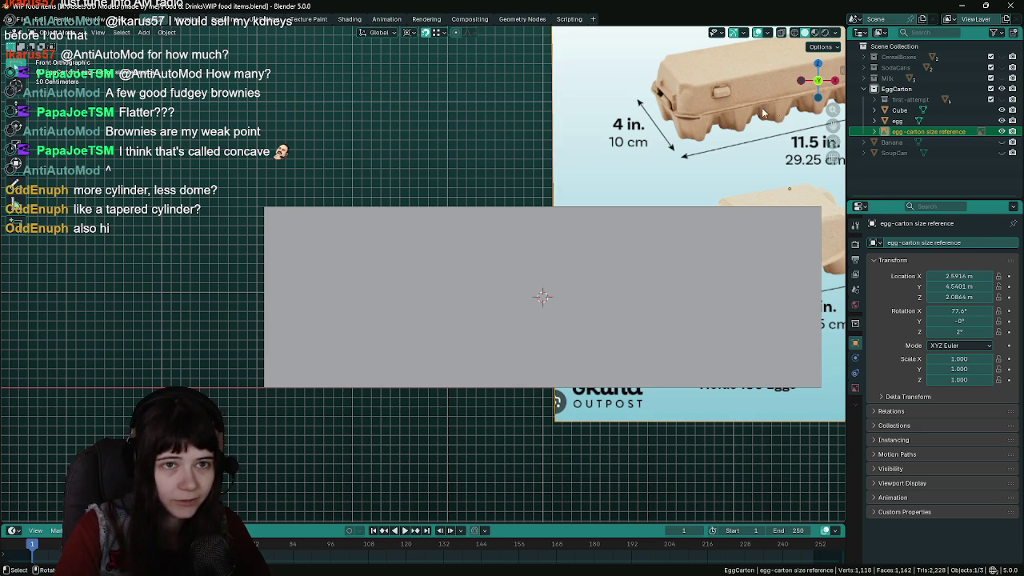
{"action": "left_click", "coordinate": [900, 109]}
{"action": "key", "text": "ctrl+s"}
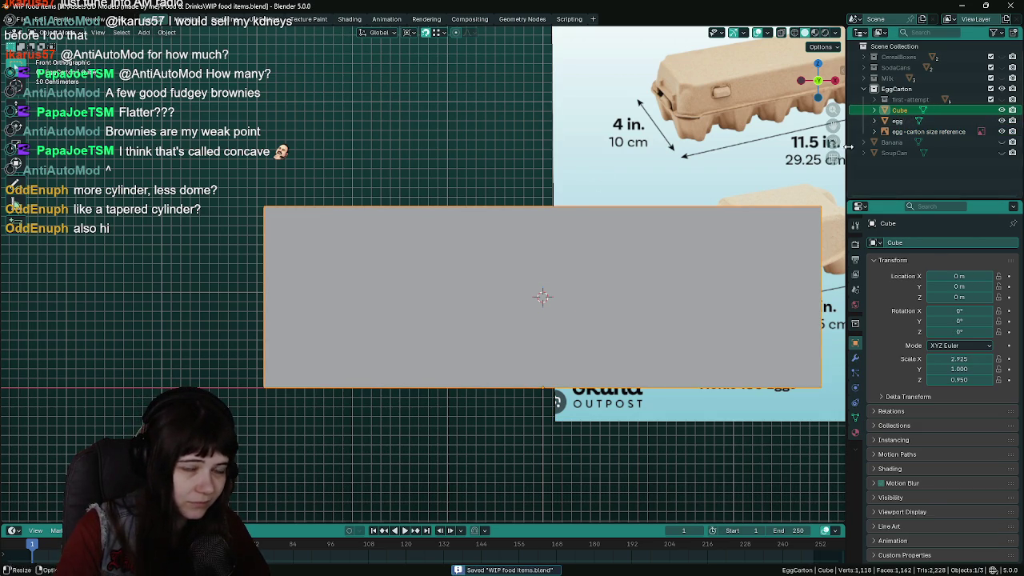
Move the egg along X to -2.4 m, save, and put the carton box into Edit Mode
{"action": "left_click", "coordinate": [898, 121]}
{"action": "key", "text": "g"}
{"action": "key", "text": "x"}
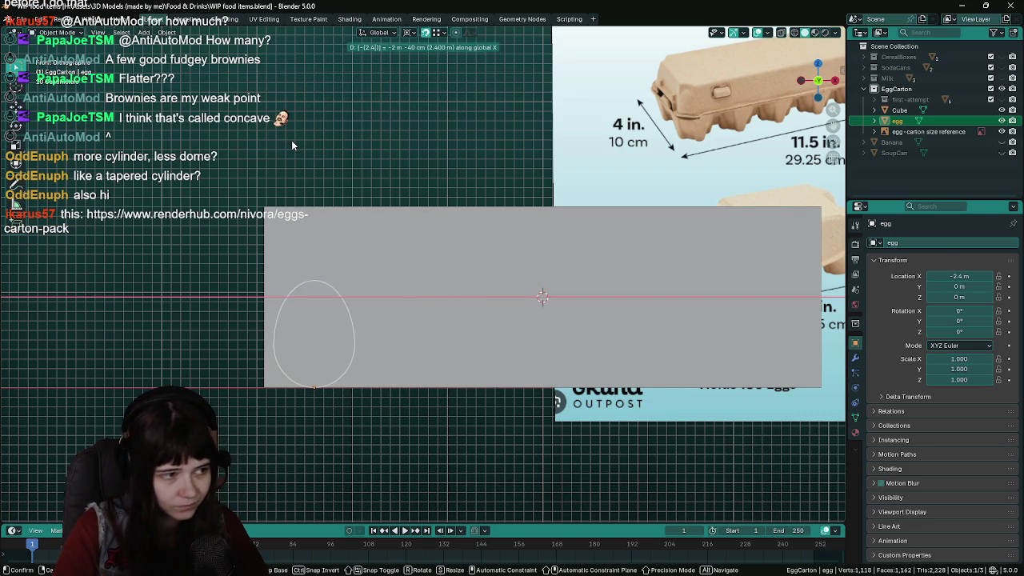
{"action": "left_click", "coordinate": [291, 140], "text": "ctrl"}
{"action": "key", "text": "ctrl+s"}
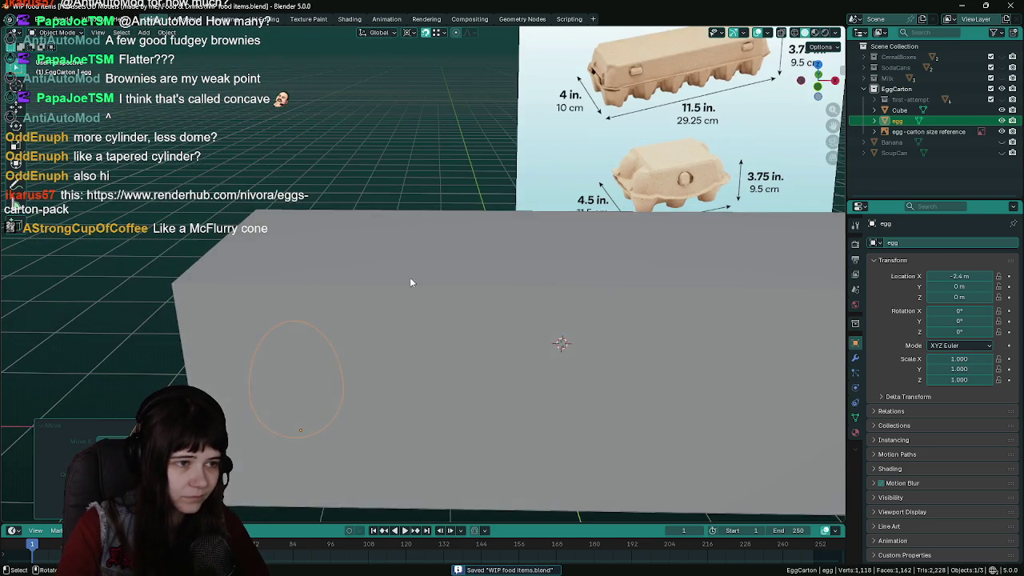
{"action": "left_click", "coordinate": [425, 324]}
{"action": "key", "text": "Tab"}
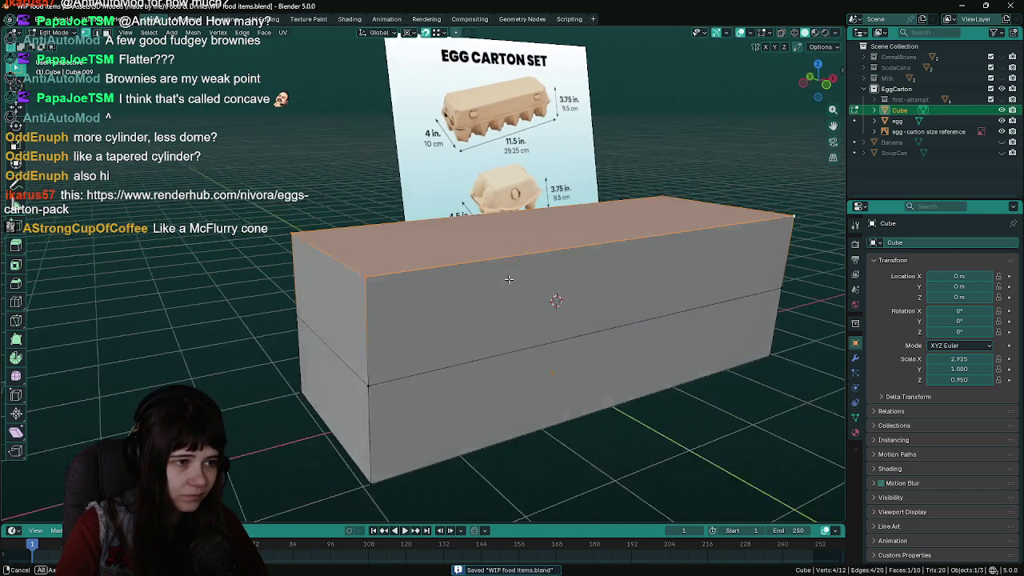
Separate the box's upper-half faces into their own object and return to Object Mode
{"action": "key", "text": "ctrl+KP_Add"}
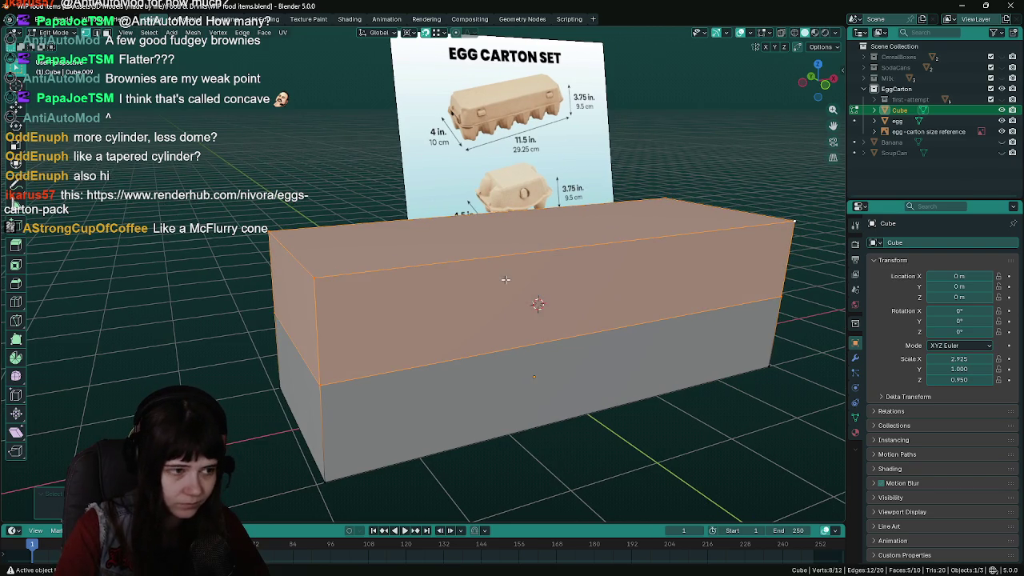
{"action": "scroll", "coordinate": [476, 276], "scroll_direction": "down", "scroll_amount": 2}
{"action": "key", "text": "p"}
{"action": "left_click", "coordinate": [472, 287]}
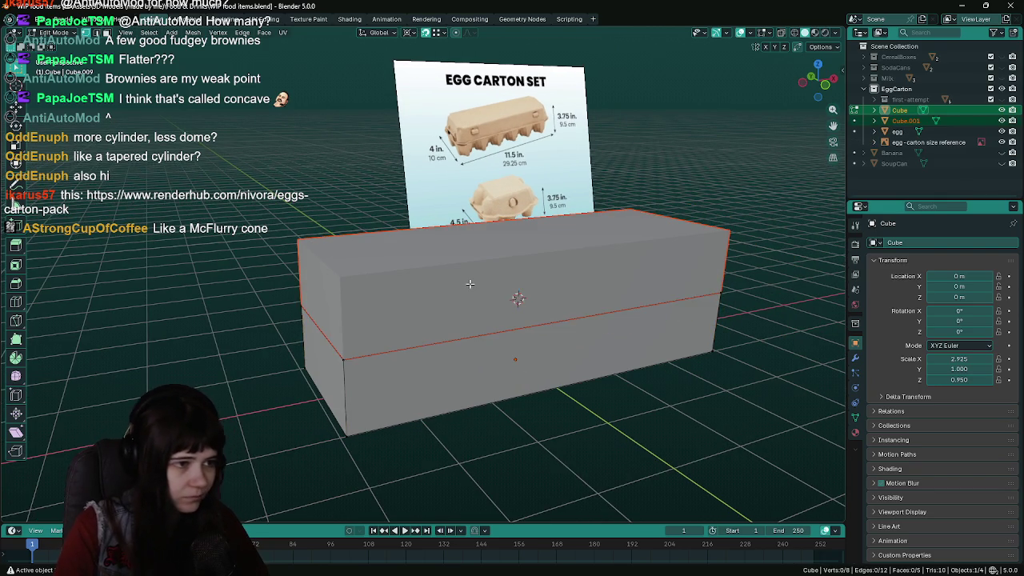
{"action": "key", "text": "Tab"}
Rename the split-off top piece to EggCarton_top
{"action": "left_click", "coordinate": [910, 120]}
{"action": "double_click", "coordinate": [915, 122]}
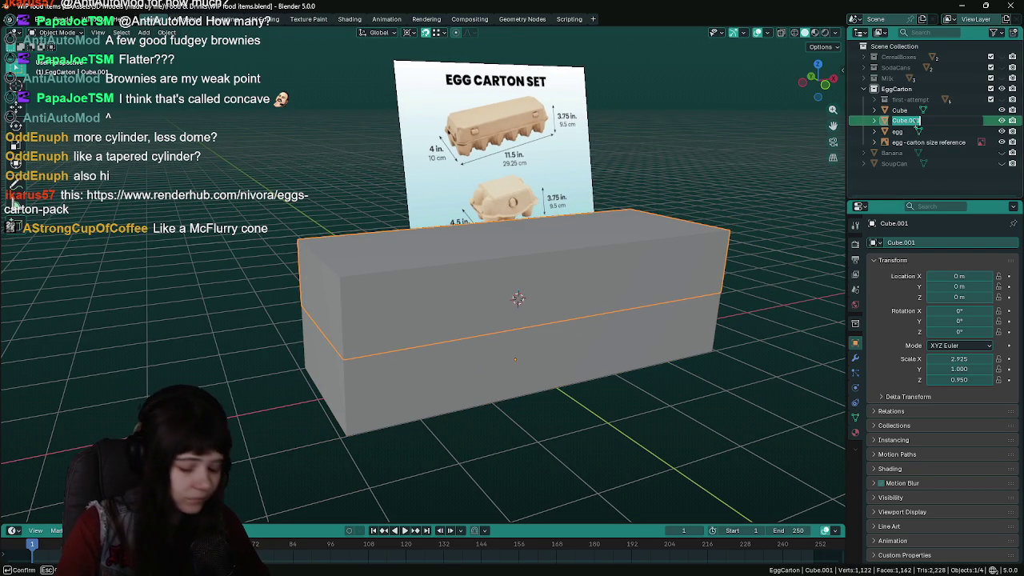
{"action": "type", "text": "Eggc"}
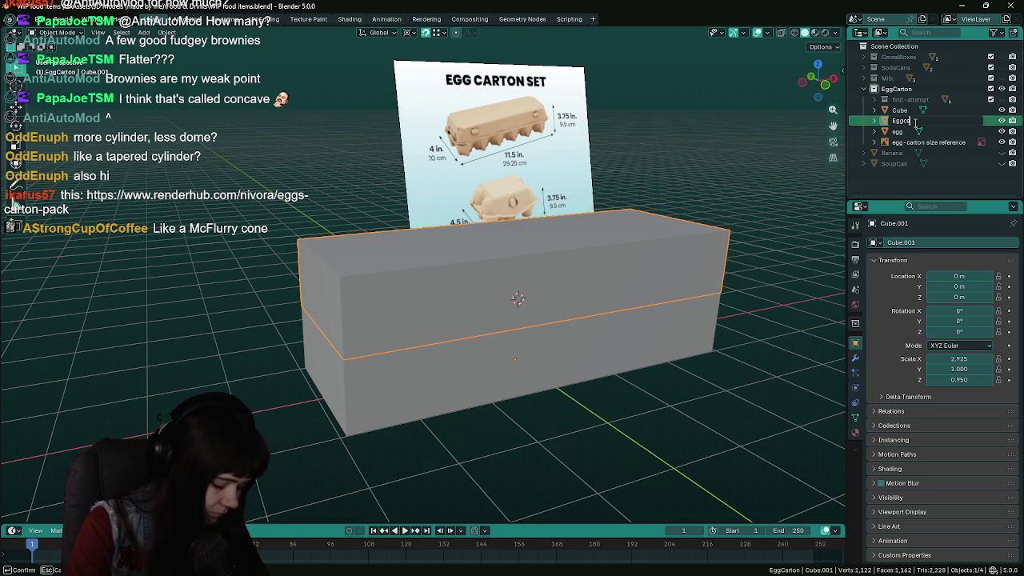
{"action": "type", "text": "art"}
{"action": "key", "text": "BackSpace"}
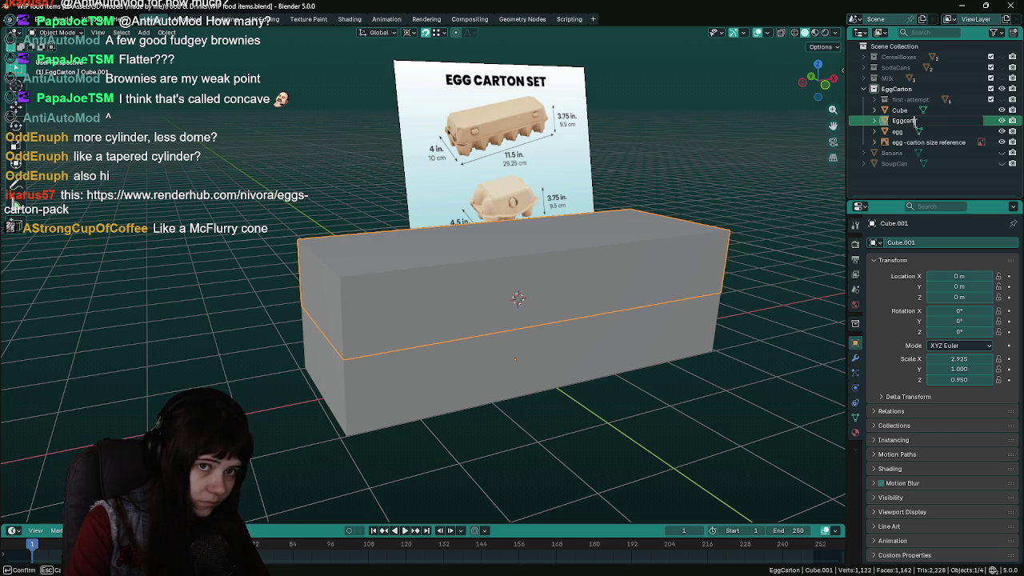
{"action": "key", "text": "BackSpace"}
{"action": "key", "text": "BackSpace"}
{"action": "key", "text": "BackSpace"}
{"action": "type", "text": "arton_top"}
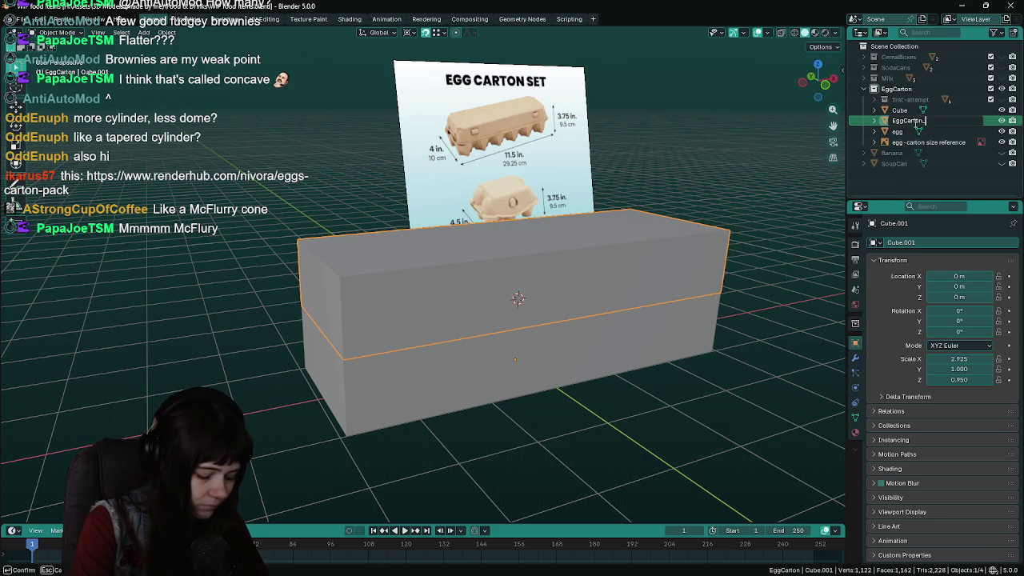
{"action": "key", "text": "Return"}
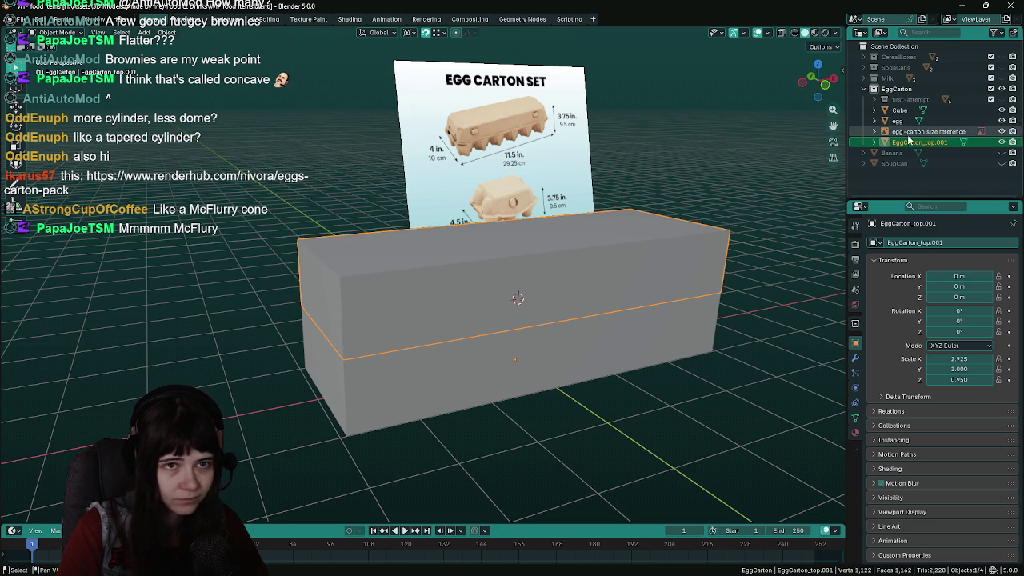
Rename the remaining lower box to EggCarton_bottom
{"action": "left_click", "coordinate": [899, 109]}
{"action": "double_click", "coordinate": [899, 110]}
{"action": "type", "text": "E"}
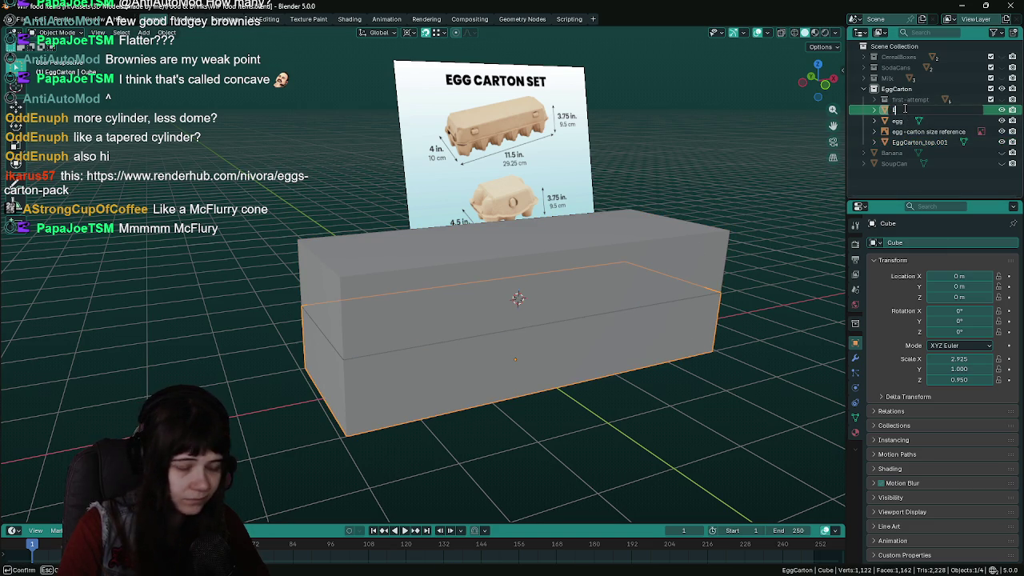
{"action": "type", "text": "ggCarton"}
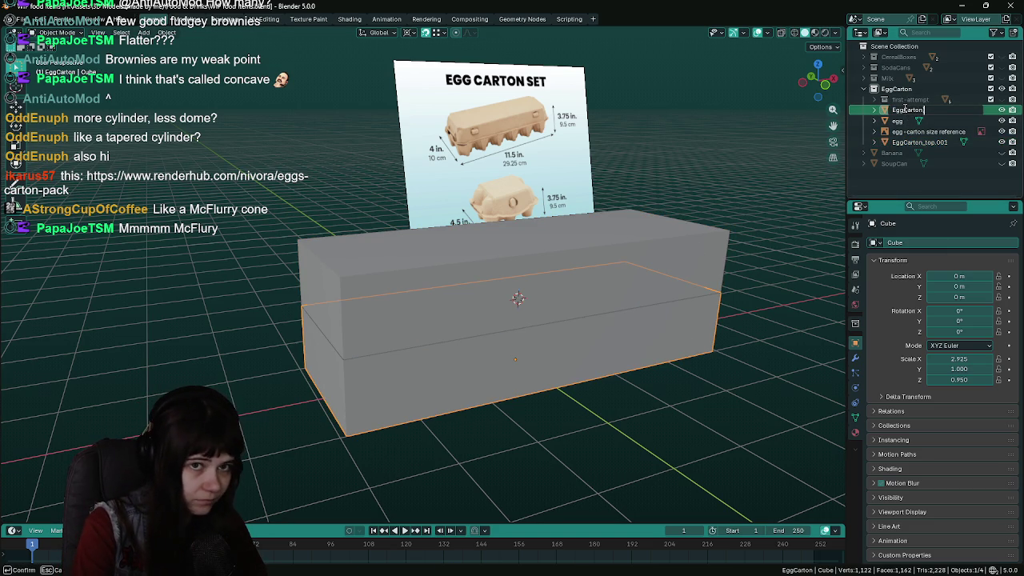
{"action": "key", "text": "BackSpace"}
{"action": "key", "text": "BackSpace"}
{"action": "key", "text": "BackSpace"}
{"action": "type", "text": "_bottom"}
{"action": "key", "text": "Return"}
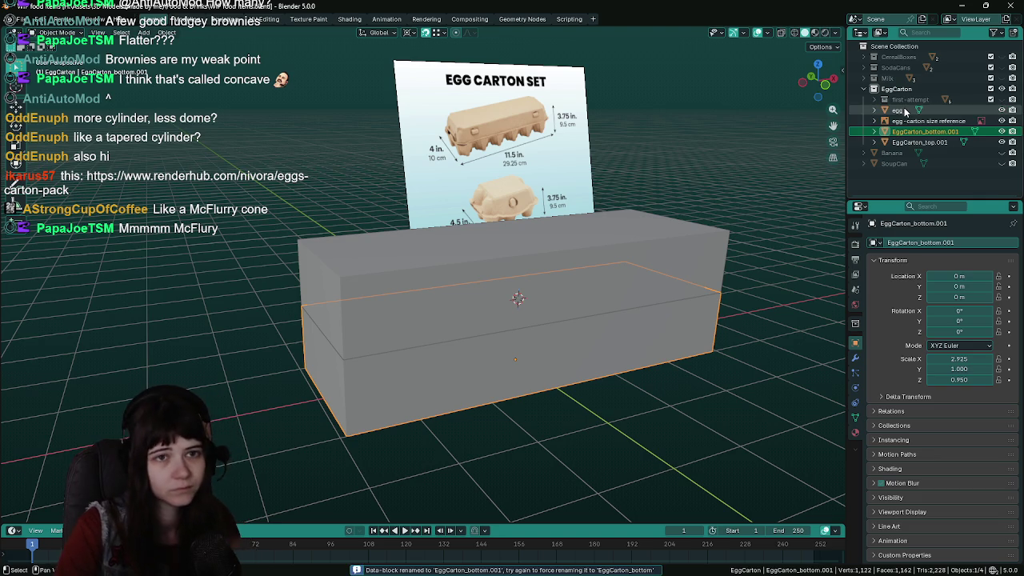
{"action": "mouse_move", "coordinate": [480, 264]}
{"action": "left_mouse_down"}
{"action": "mouse_move", "coordinate": [512, 271]}
{"action": "mouse_move", "coordinate": [547, 320]}
{"action": "left_mouse_up"}
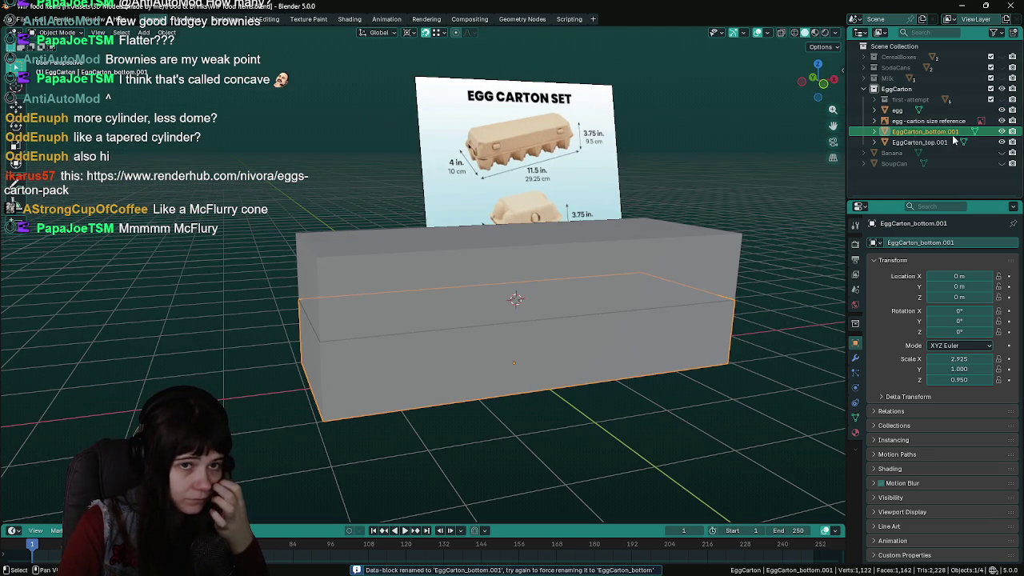
Hide the EggCarton_top lid and look straight down on the tray
{"action": "left_click", "coordinate": [1002, 142]}
{"action": "mouse_move", "coordinate": [443, 292]}
{"action": "left_mouse_down"}
{"action": "mouse_move", "coordinate": [423, 381]}
{"action": "mouse_move", "coordinate": [487, 371]}
{"action": "left_mouse_up"}
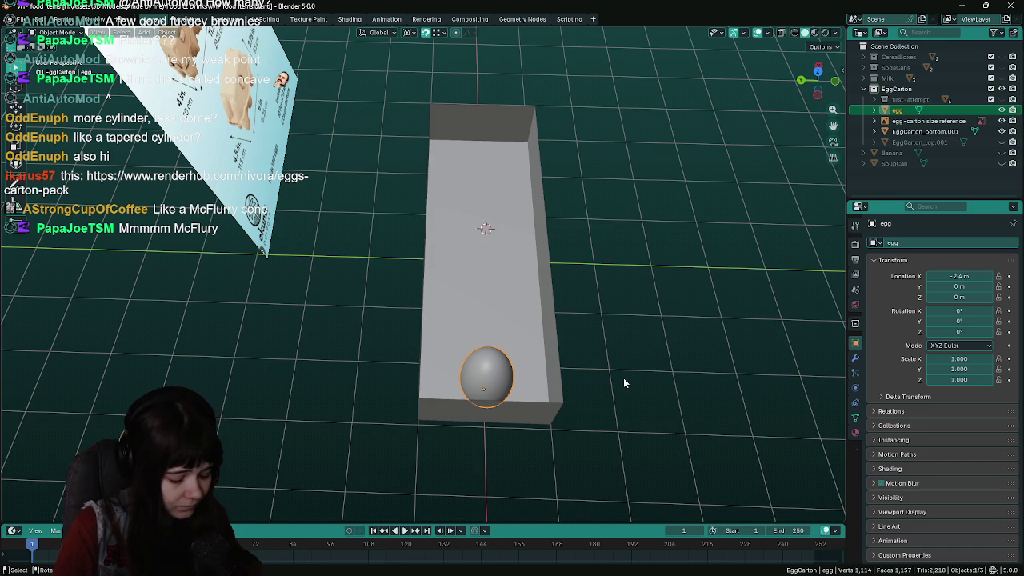
{"action": "left_click_drag", "start_coordinate": [637, 393], "coordinate": [522, 338]}
{"action": "scroll", "coordinate": [523, 338], "scroll_direction": "up", "scroll_amount": 2}
{"action": "key", "text": "KP_7"}
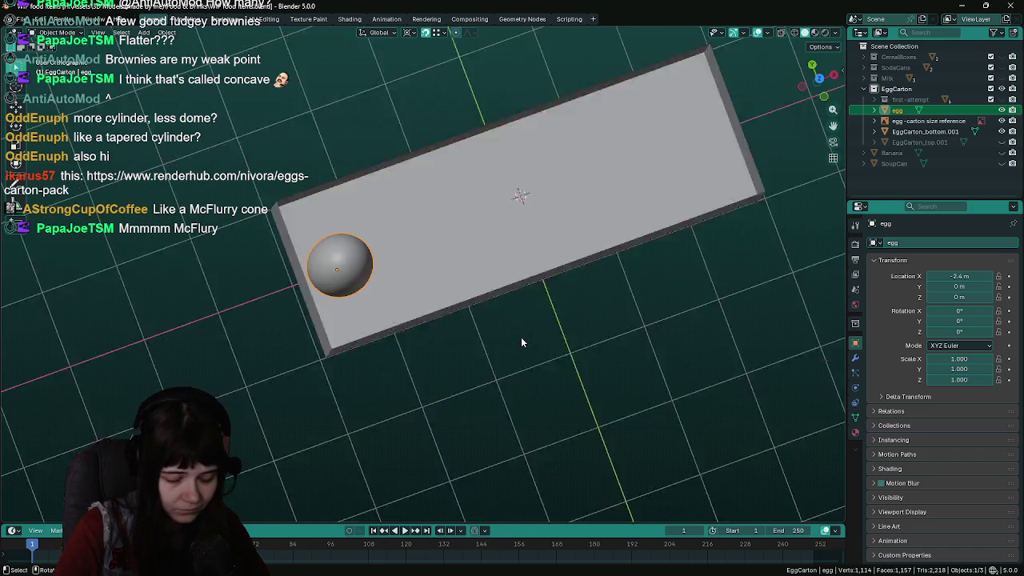
Move the egg along Y to -0.55 m and save the file
{"action": "key", "text": "g"}
{"action": "key", "text": "y"}
{"action": "mouse_move", "coordinate": [379, 406]}
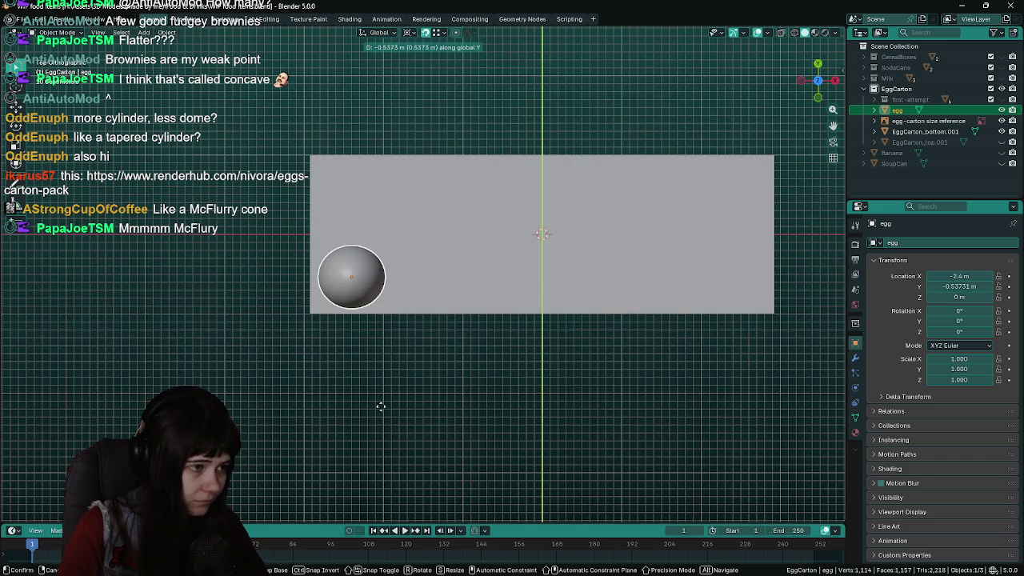
{"action": "type", "text": "-0.55"}
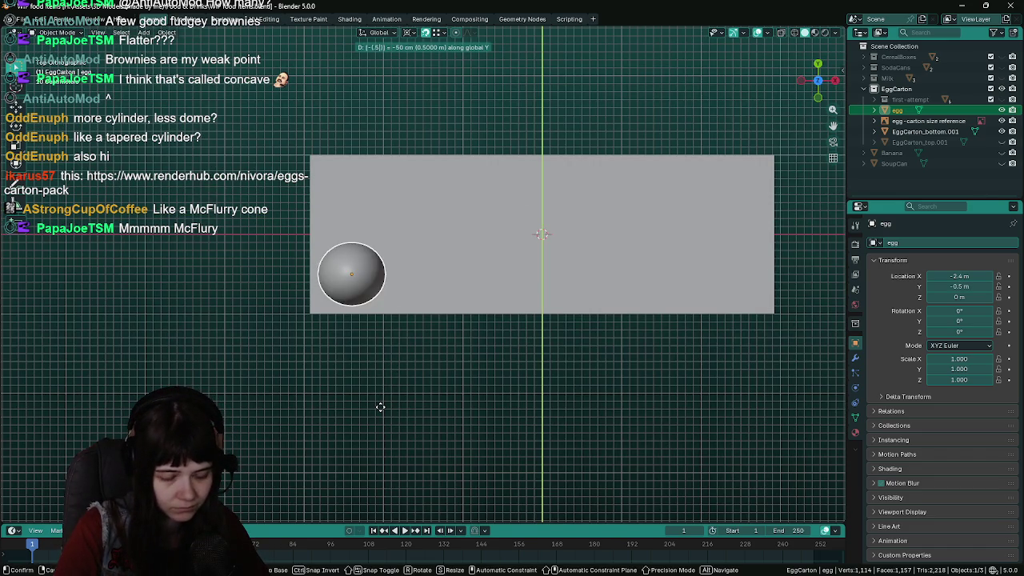
{"action": "key", "text": "Return"}
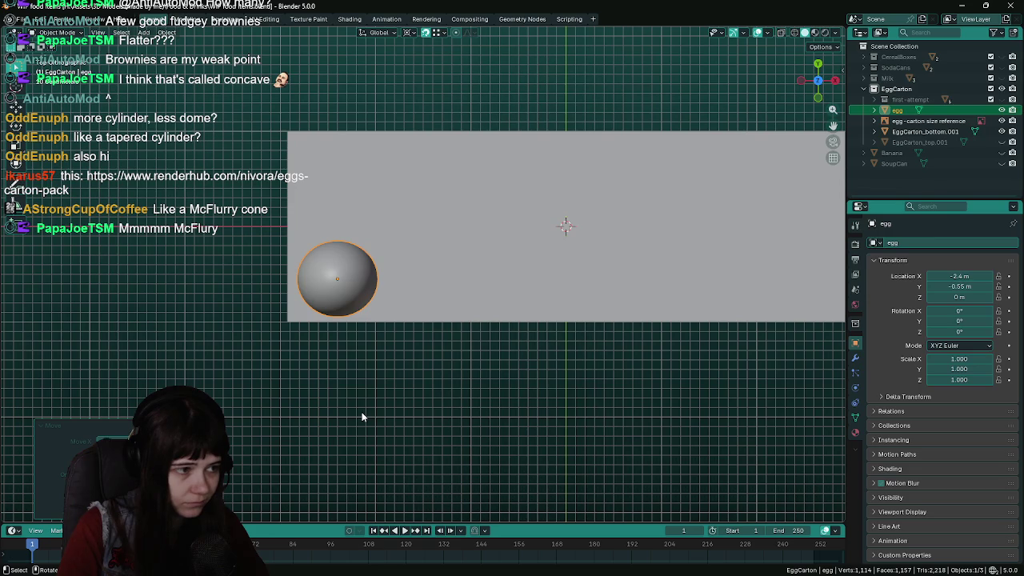
{"action": "left_click_drag", "start_coordinate": [361, 414], "coordinate": [351, 346]}
{"action": "key", "text": "ctrl+s"}
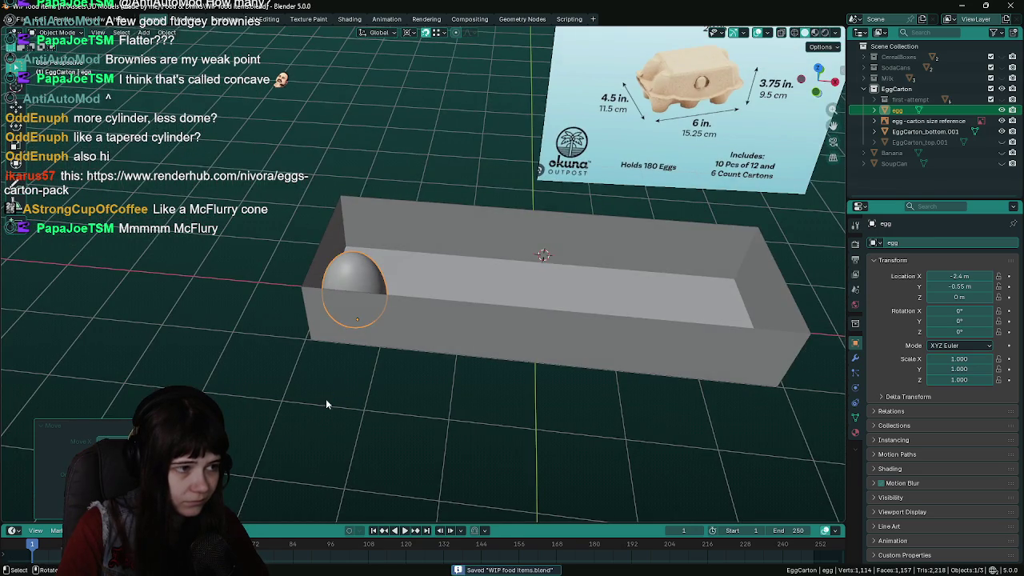
Add an Array modifier to the egg, repeating it three times along the tray
{"action": "left_click_drag", "start_coordinate": [326, 398], "coordinate": [331, 448]}
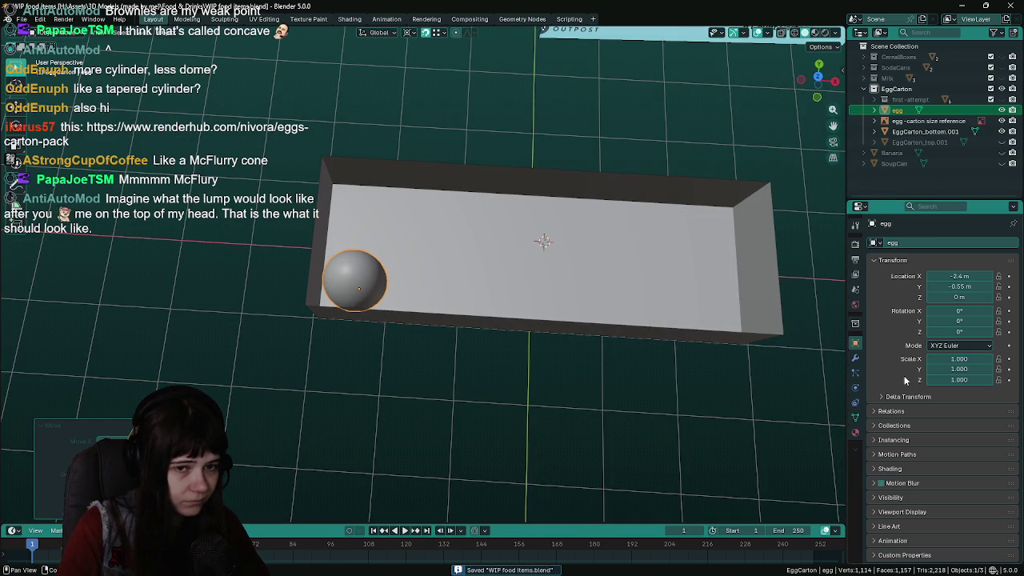
{"action": "left_click", "coordinate": [855, 358]}
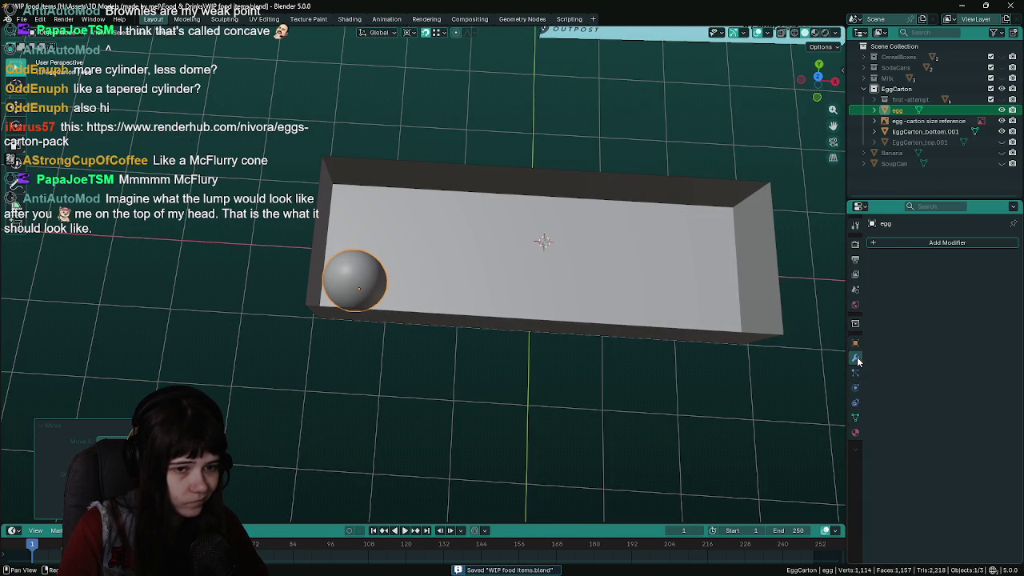
{"action": "left_click", "coordinate": [923, 243]}
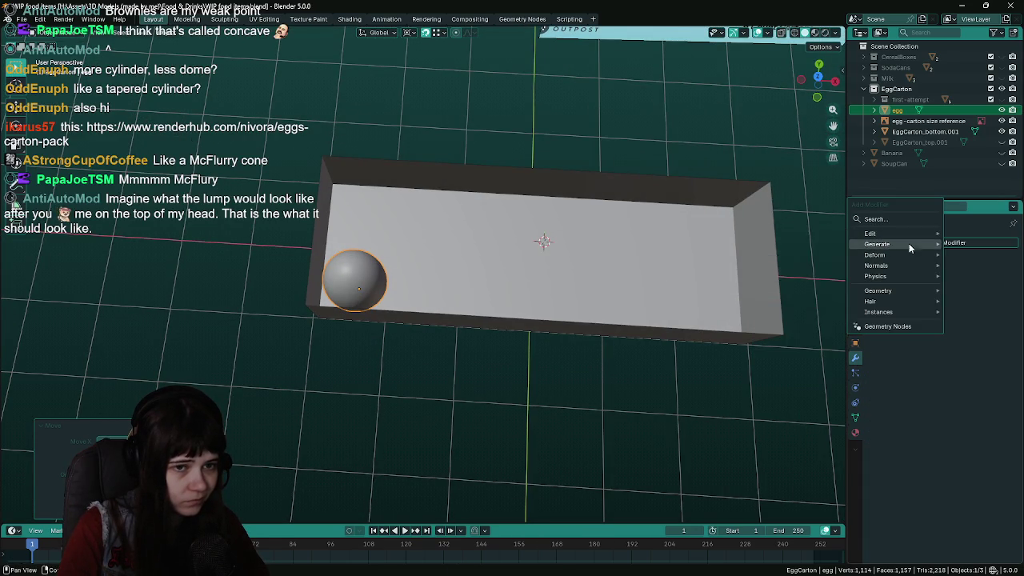
{"action": "mouse_move", "coordinate": [877, 244]}
{"action": "left_click", "coordinate": [821, 242]}
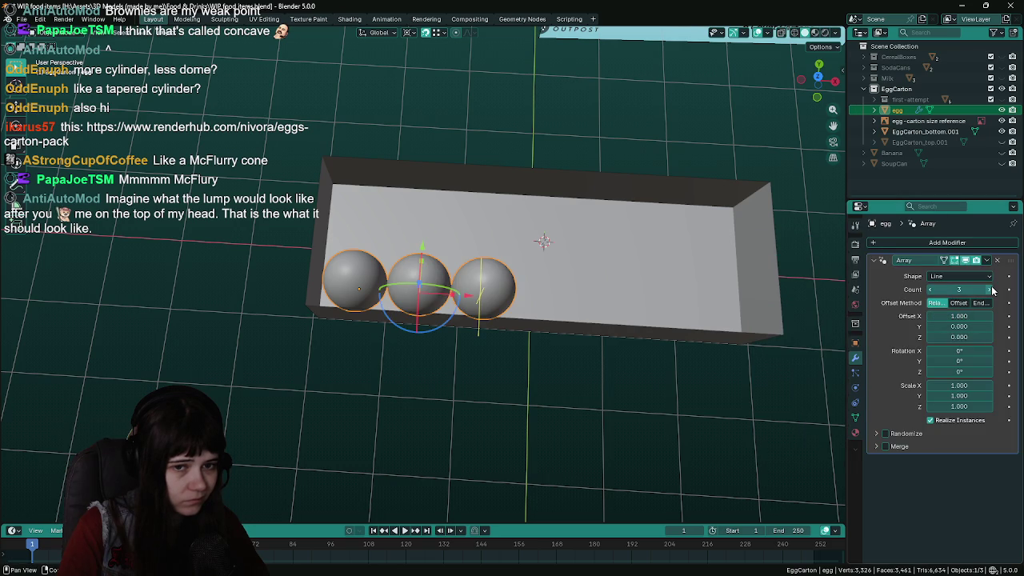
Increase the first Array's egg count for a longer row and collapse its settings
{"action": "left_click", "coordinate": [989, 290]}
{"action": "left_click", "coordinate": [990, 290]}
{"action": "left_click", "coordinate": [990, 290]}
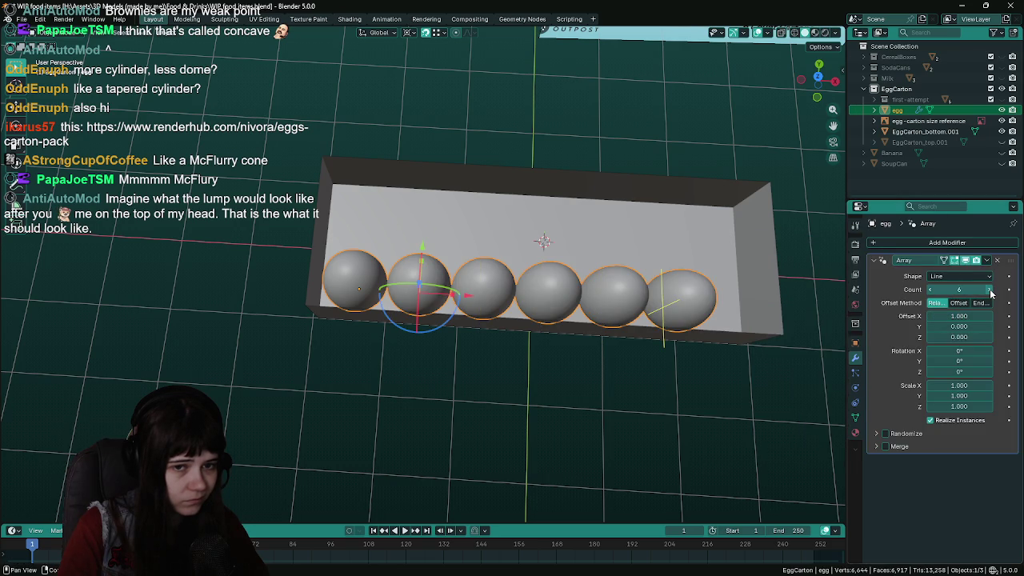
{"action": "left_click", "coordinate": [874, 260]}
Add a second Array modifier with relative offset X 0 and Y 1 for a second row
{"action": "left_click", "coordinate": [882, 242]}
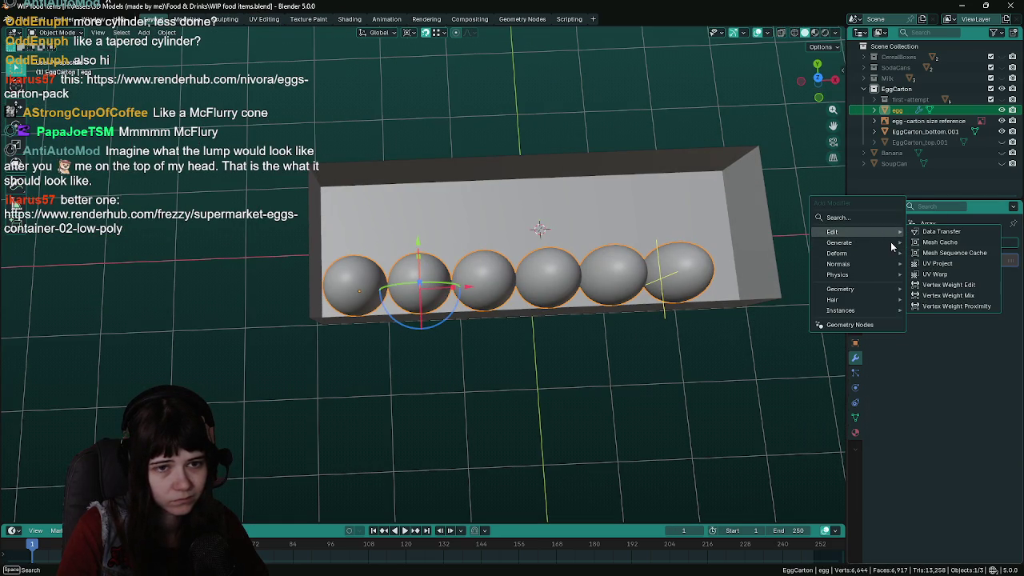
{"action": "mouse_move", "coordinate": [851, 241]}
{"action": "left_click", "coordinate": [932, 247]}
{"action": "left_click", "coordinate": [930, 303]}
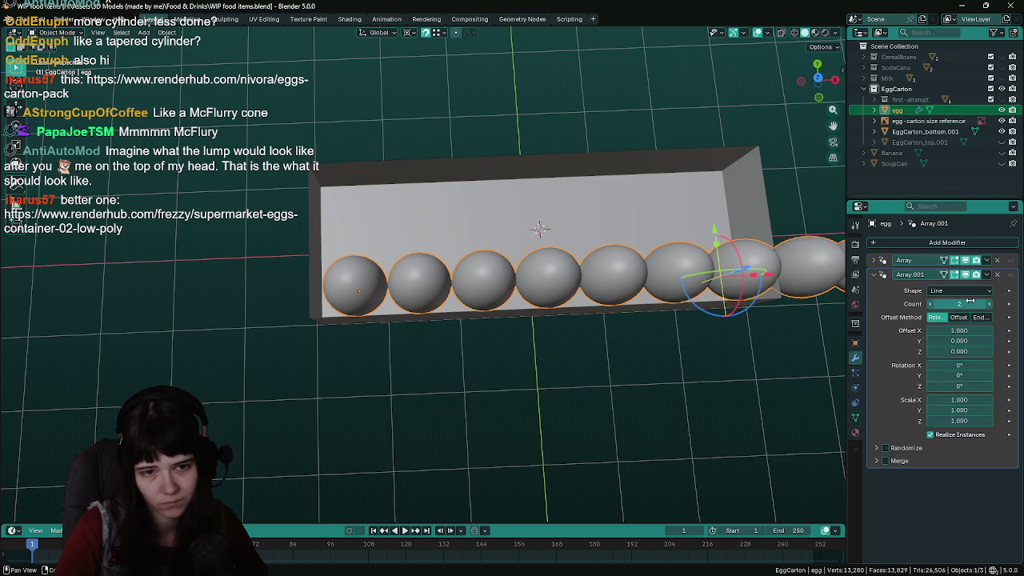
{"action": "left_click", "coordinate": [960, 331]}
{"action": "type", "text": "0"}
{"action": "key", "text": "Return"}
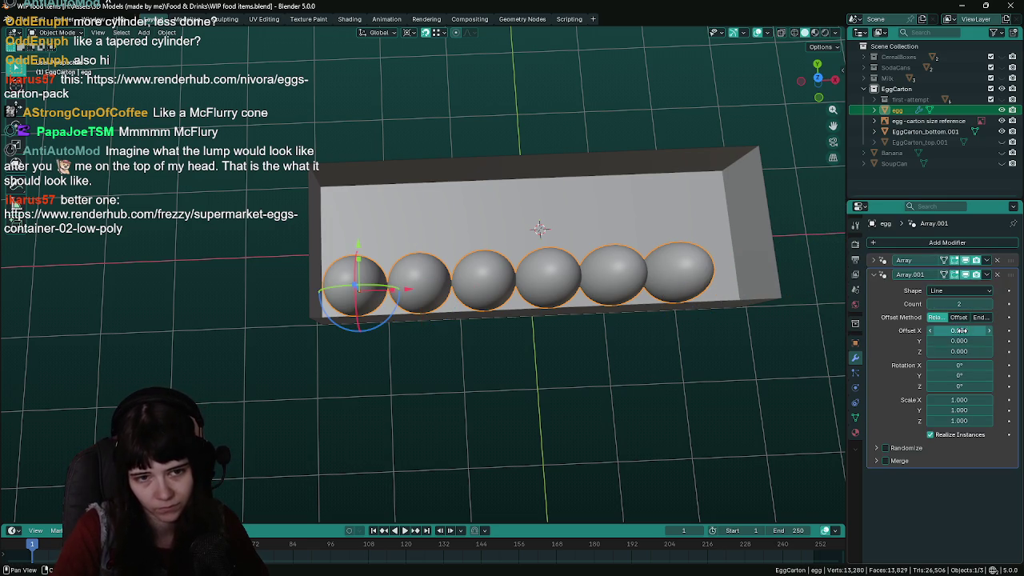
{"action": "left_click", "coordinate": [960, 341]}
{"action": "type", "text": "1"}
{"action": "key", "text": "Return"}
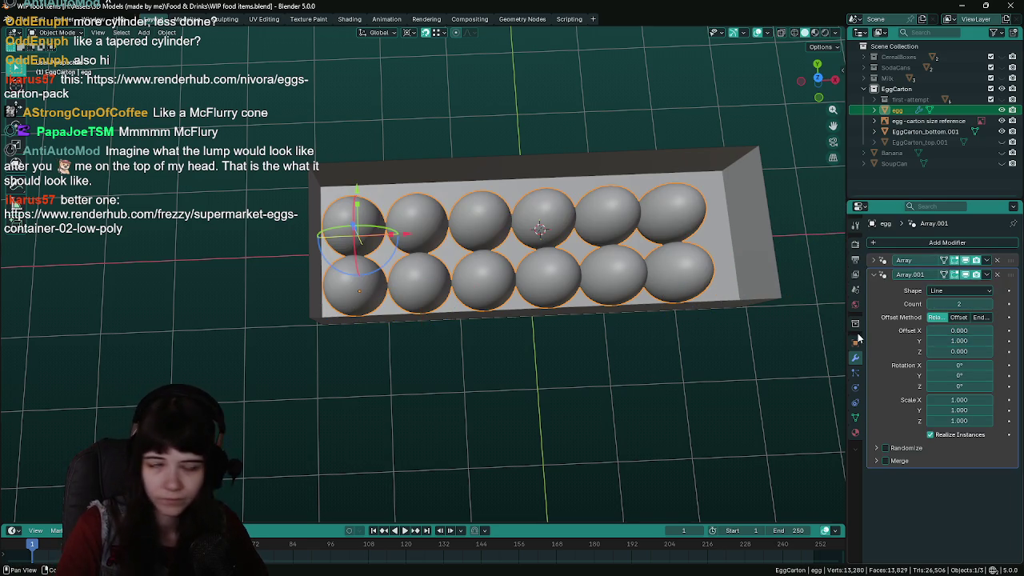
Widen the gap between the egg rows to a relative Y offset of about 1.273
{"action": "left_click_drag", "start_coordinate": [470, 320], "coordinate": [516, 350]}
{"action": "key", "text": "KP_7"}
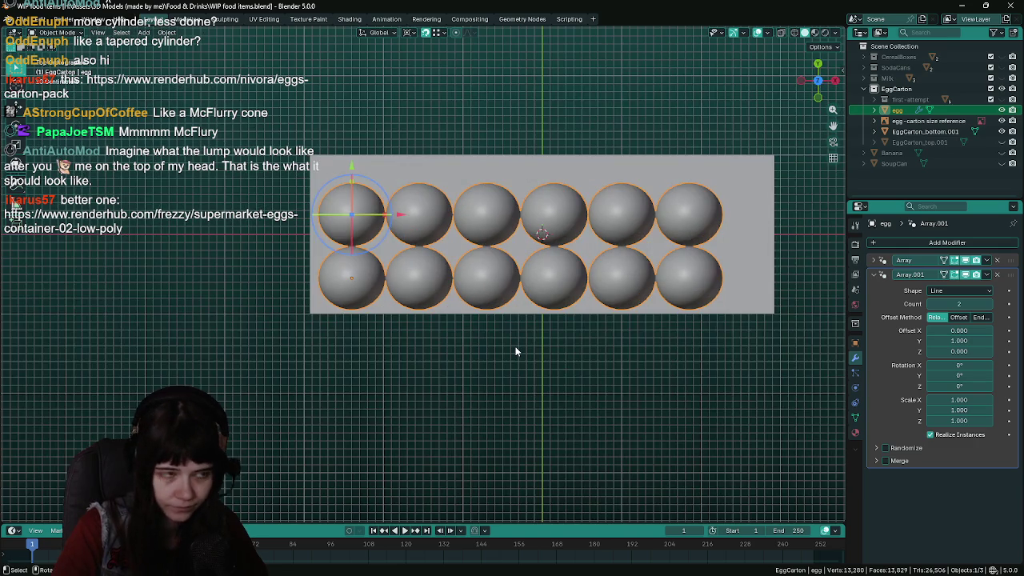
{"action": "scroll", "coordinate": [504, 336], "scroll_direction": "up", "scroll_amount": 3}
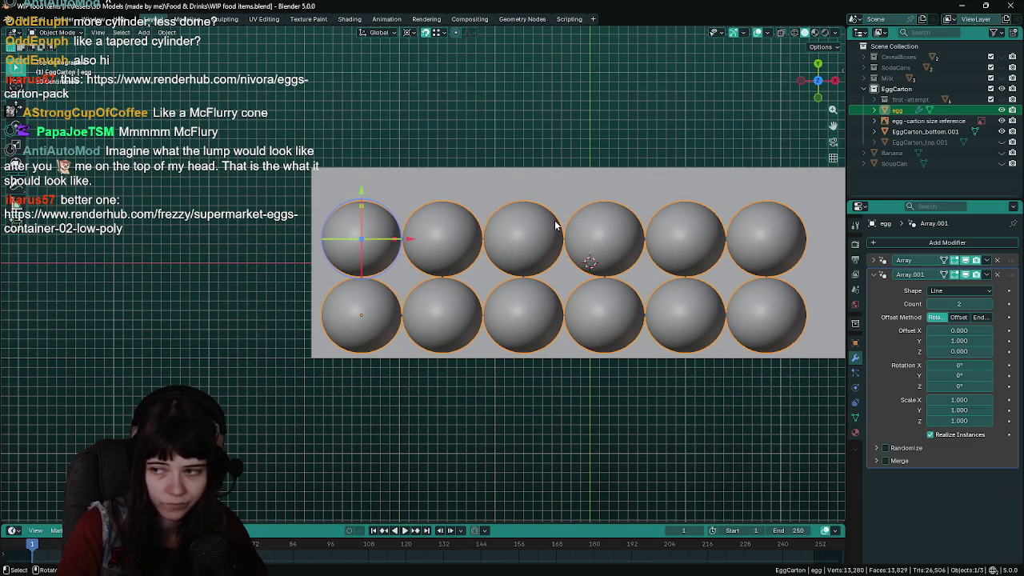
{"action": "left_click_drag", "start_coordinate": [362, 192], "coordinate": [367, 169]}
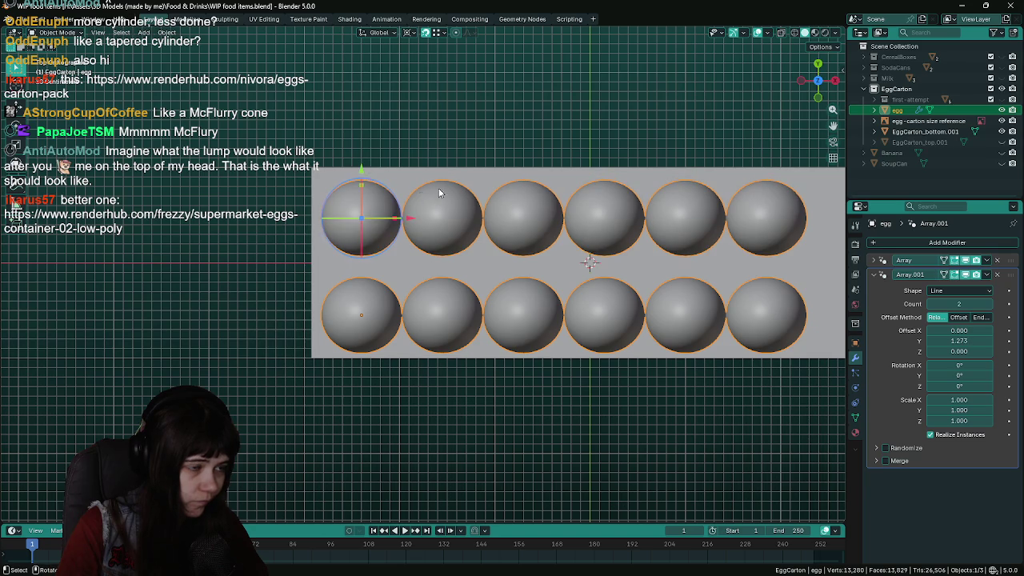
{"action": "key", "text": "KP_Decimal"}
{"action": "left_click_drag", "start_coordinate": [344, 241], "coordinate": [343, 240]}
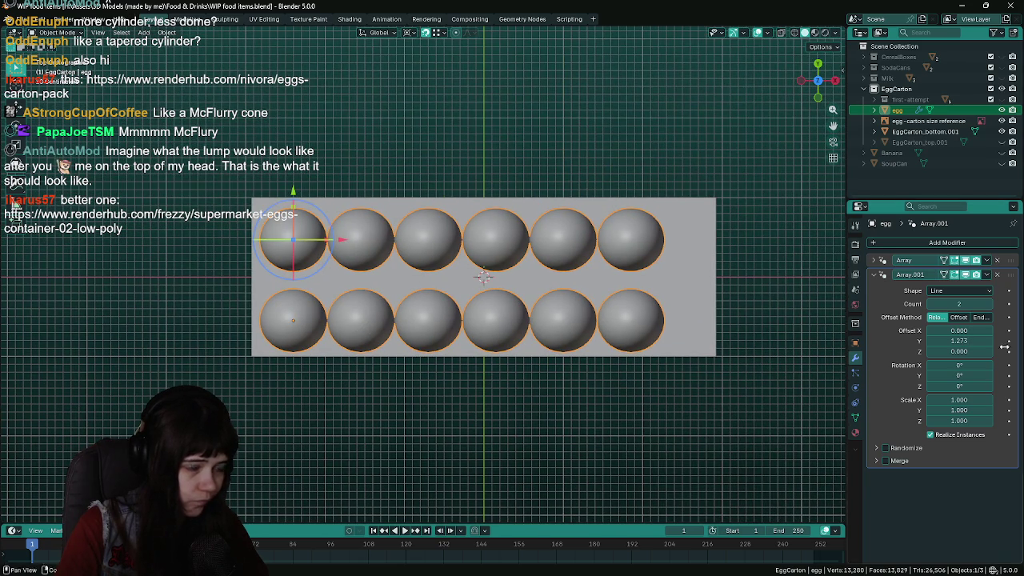
{"action": "left_click", "coordinate": [874, 275]}
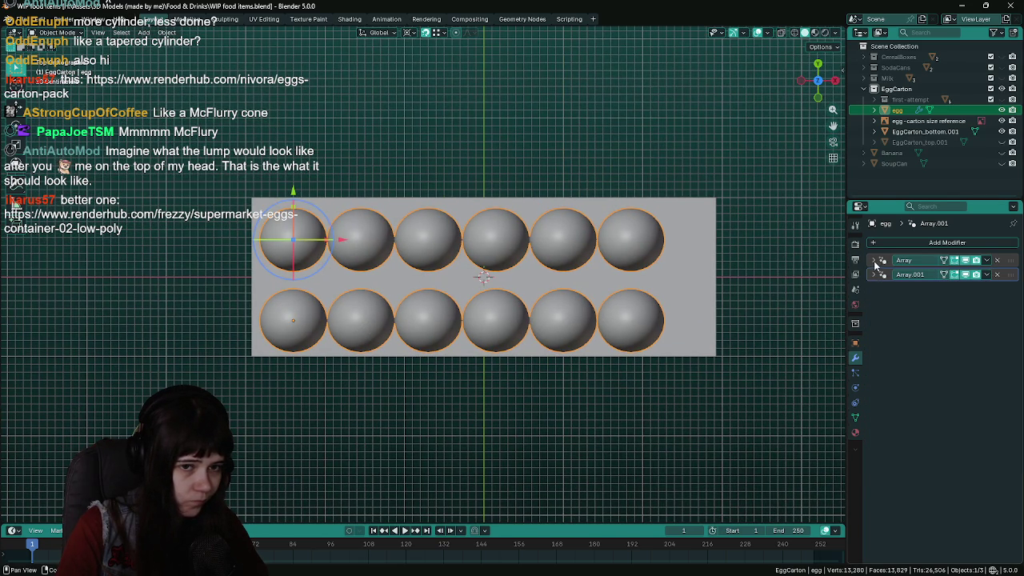
Drag the first Array's spacing wider and change the transform pivot point
{"action": "left_click", "coordinate": [875, 260]}
{"action": "left_click", "coordinate": [879, 280]}
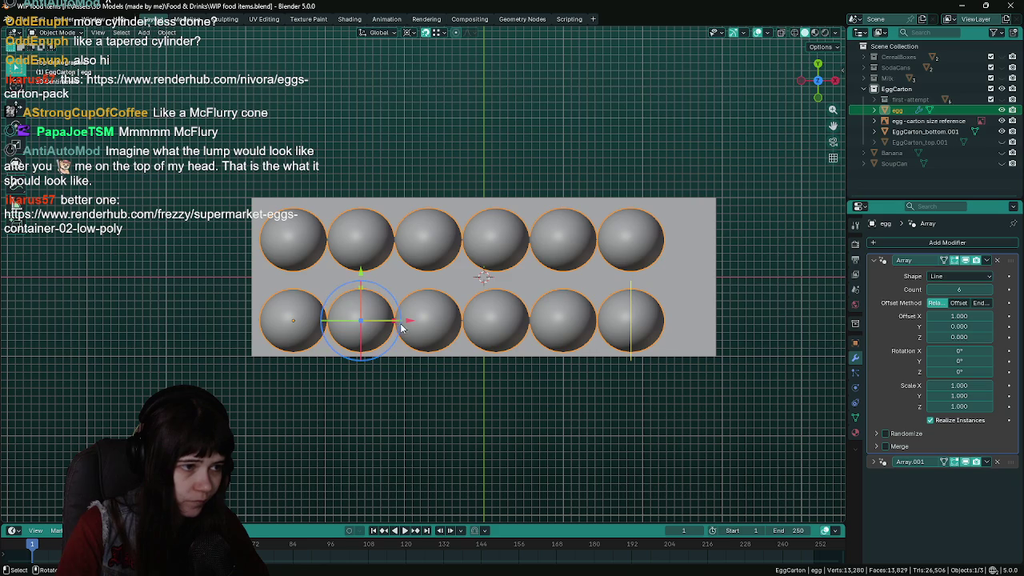
{"action": "left_click_drag", "start_coordinate": [412, 326], "coordinate": [420, 320]}
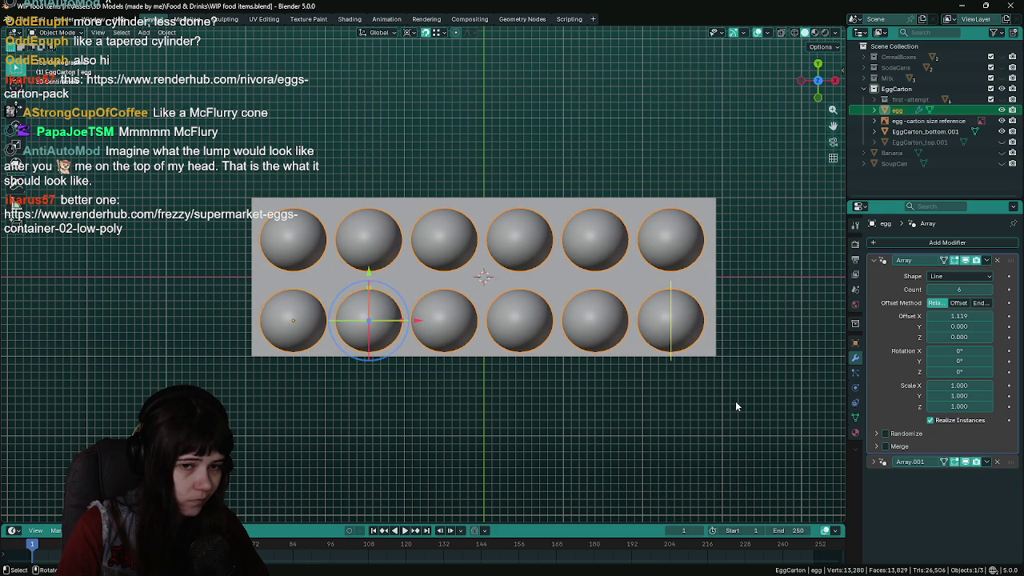
{"action": "left_click", "coordinate": [410, 33]}
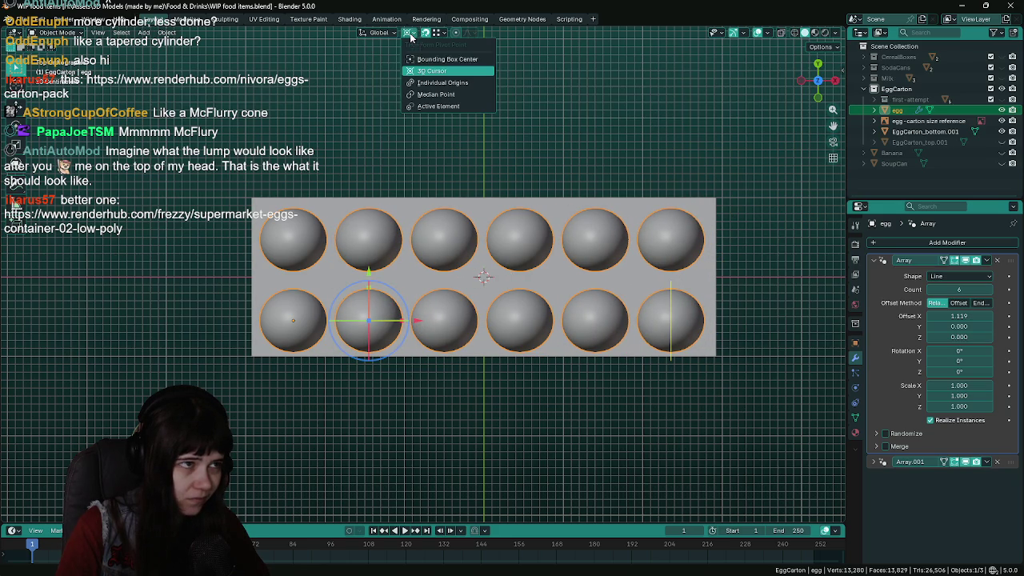
{"action": "left_click", "coordinate": [436, 94]}
Set the first Array's relative X offset to exactly 1.125
{"action": "left_click", "coordinate": [973, 316]}
{"action": "type", "text": "1.12"}
{"action": "key", "text": "ctrl+a"}
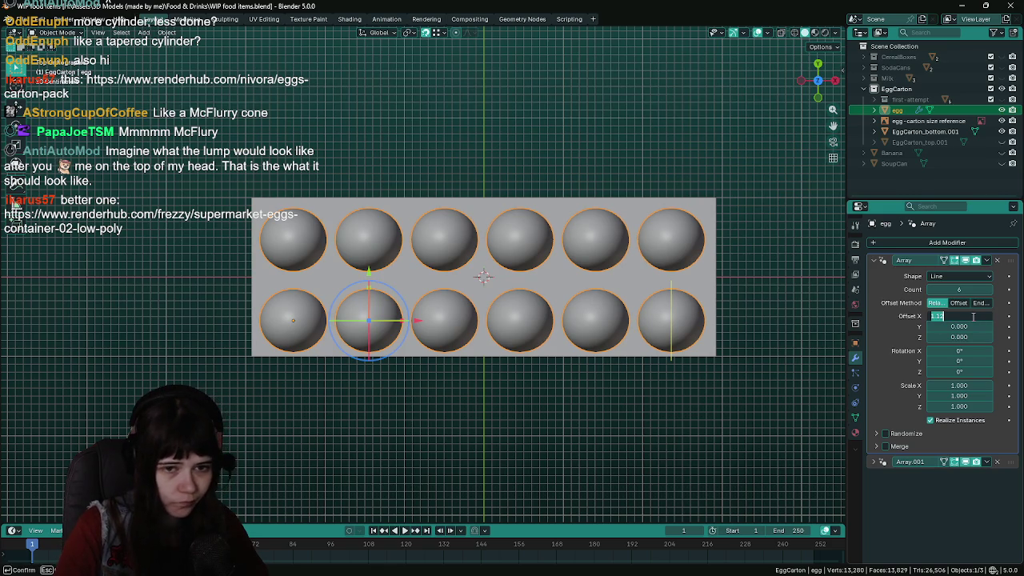
{"action": "type", "text": "1.125"}
{"action": "key", "text": "Return"}
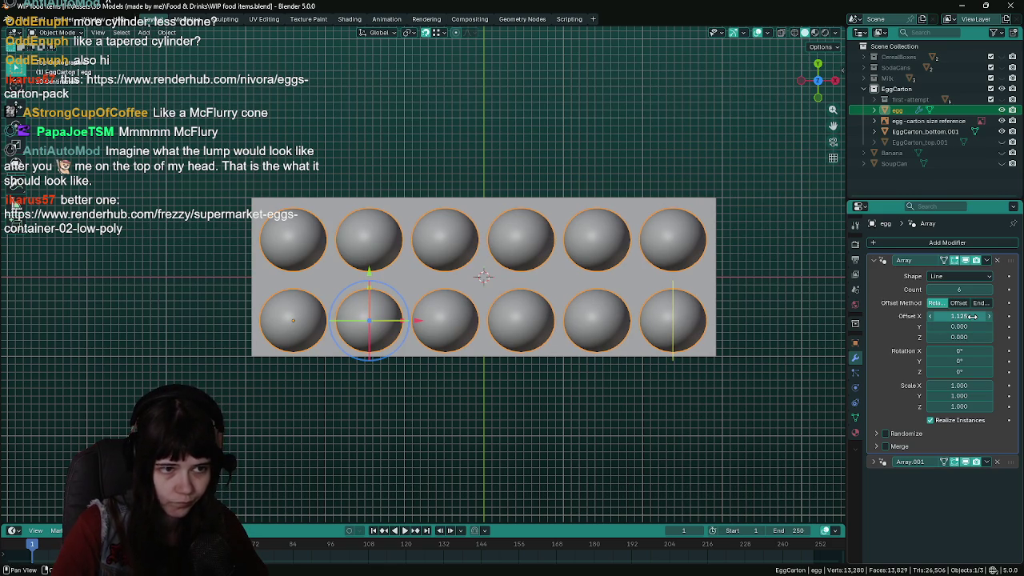
Check the twelve eggs inside the carton, save WIP food items.blend, and switch to Unreal Engine
{"action": "left_click_drag", "start_coordinate": [530, 460], "coordinate": [534, 374]}
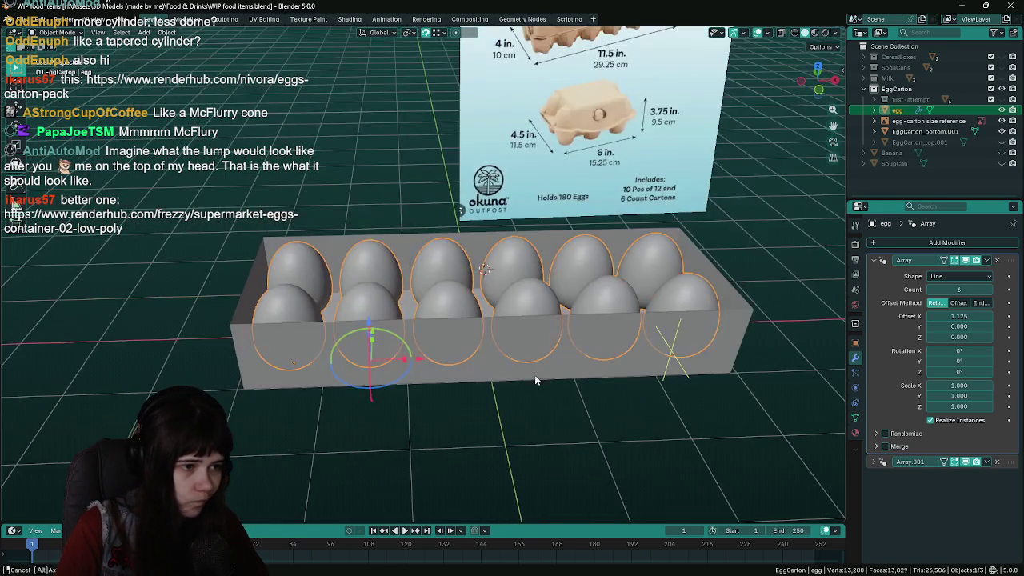
{"action": "left_click", "coordinate": [548, 452]}
{"action": "mouse_move", "coordinate": [548, 452]}
{"action": "left_mouse_down"}
{"action": "mouse_move", "coordinate": [536, 450]}
{"action": "mouse_move", "coordinate": [584, 450]}
{"action": "mouse_move", "coordinate": [530, 458]}
{"action": "mouse_move", "coordinate": [600, 444]}
{"action": "mouse_move", "coordinate": [590, 400]}
{"action": "mouse_move", "coordinate": [540, 376]}
{"action": "mouse_move", "coordinate": [524, 380]}
{"action": "mouse_move", "coordinate": [532, 384]}
{"action": "left_mouse_up"}
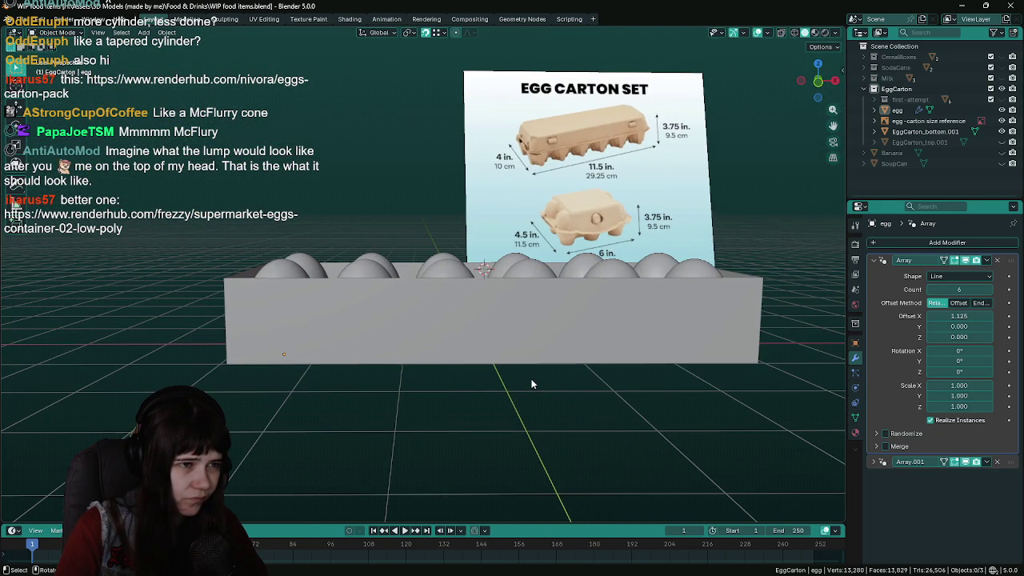
{"action": "left_click", "coordinate": [540, 333]}
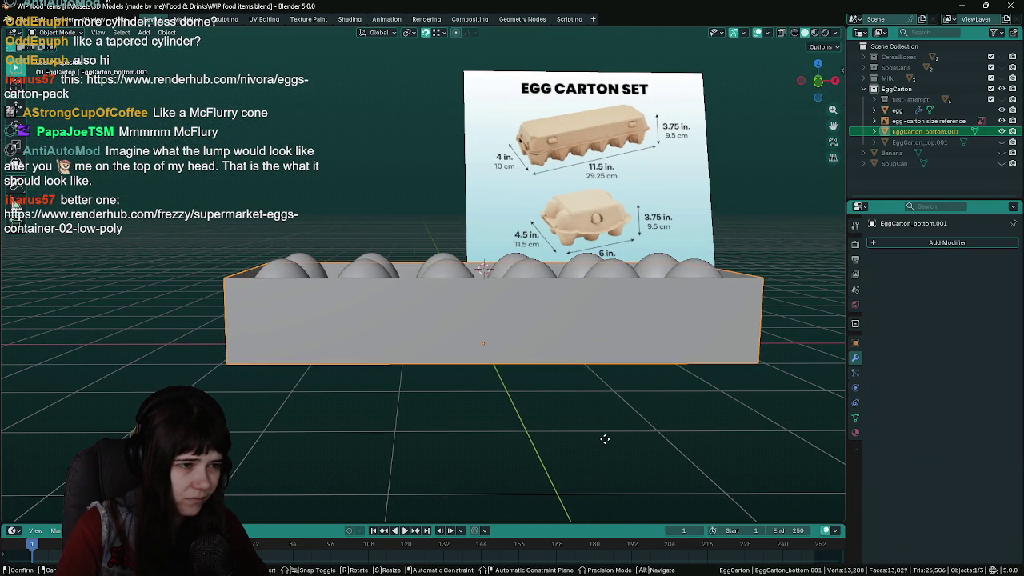
{"action": "key", "text": "g"}
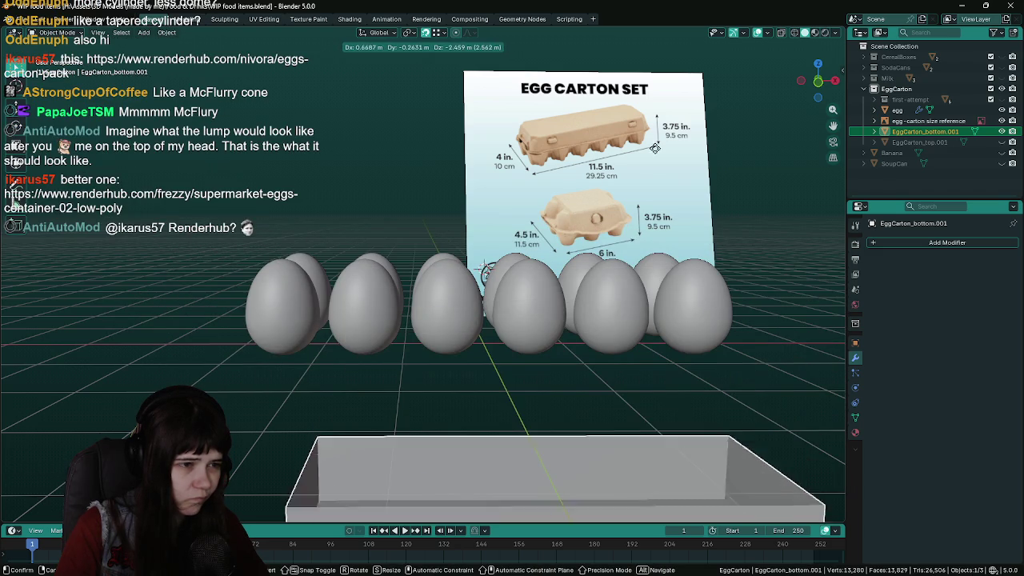
{"action": "right_click", "coordinate": [664, 132]}
{"action": "key", "text": "ctrl+s"}
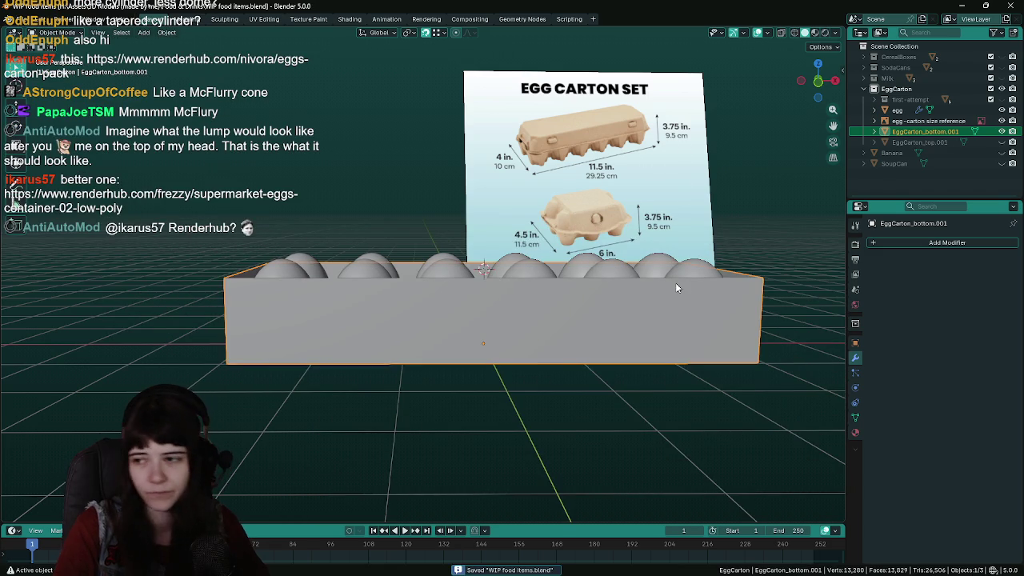
{"action": "scroll", "coordinate": [640, 232], "scroll_direction": "up", "scroll_amount": 2}
{"action": "scroll", "coordinate": [587, 166], "scroll_direction": "up", "scroll_amount": 2}
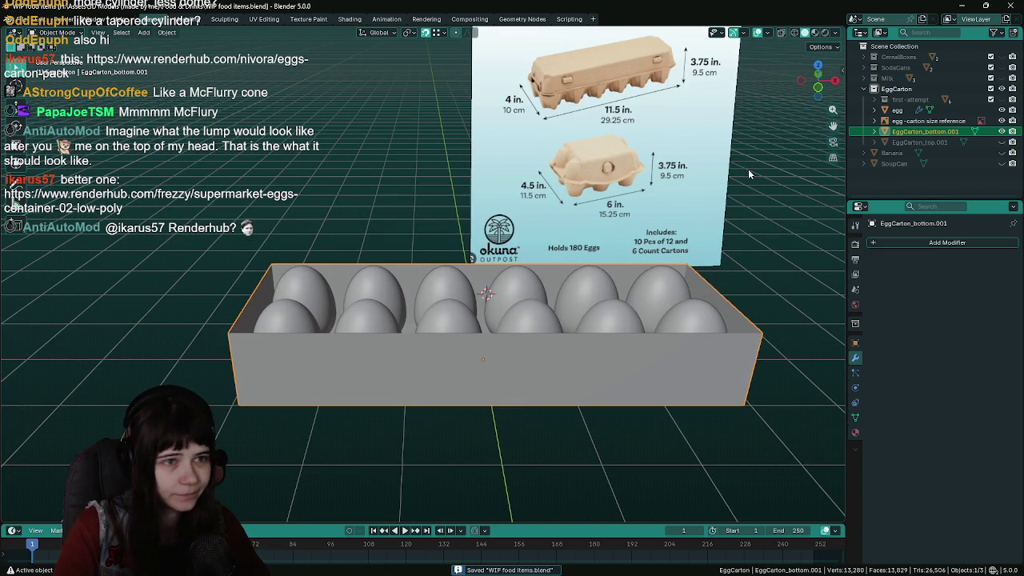
{"action": "scroll", "coordinate": [748, 178], "scroll_direction": "up", "scroll_amount": 1}
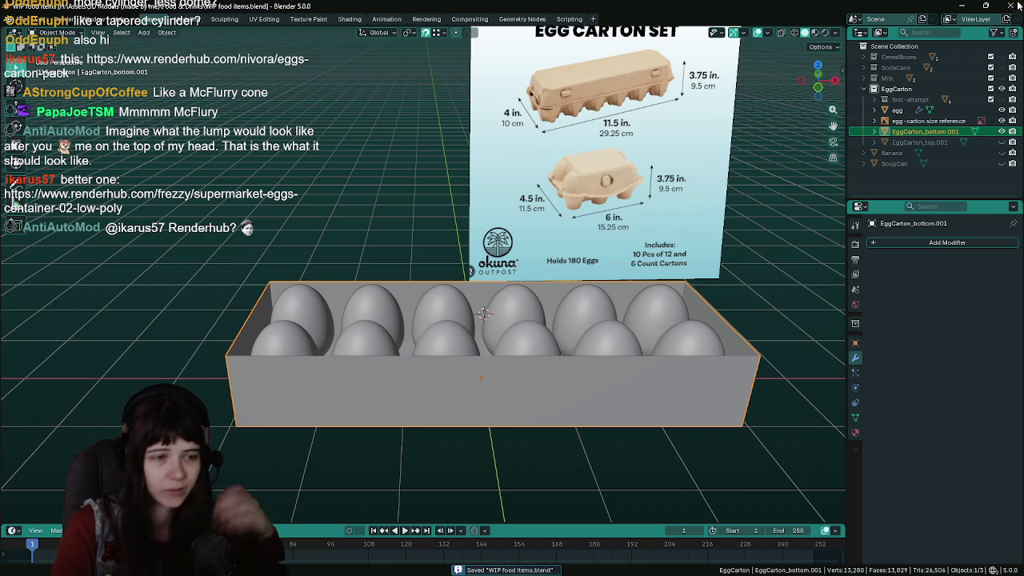
{"action": "key", "text": "alt+Tab"}
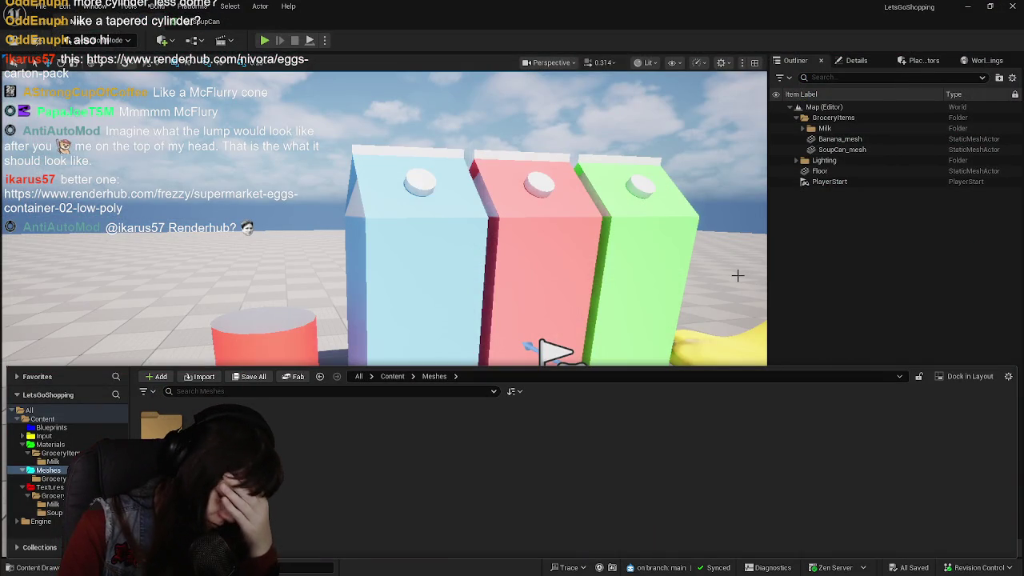
Show the project's Content folder and open its Blueprints folder
{"action": "left_click", "coordinate": [391, 376]}
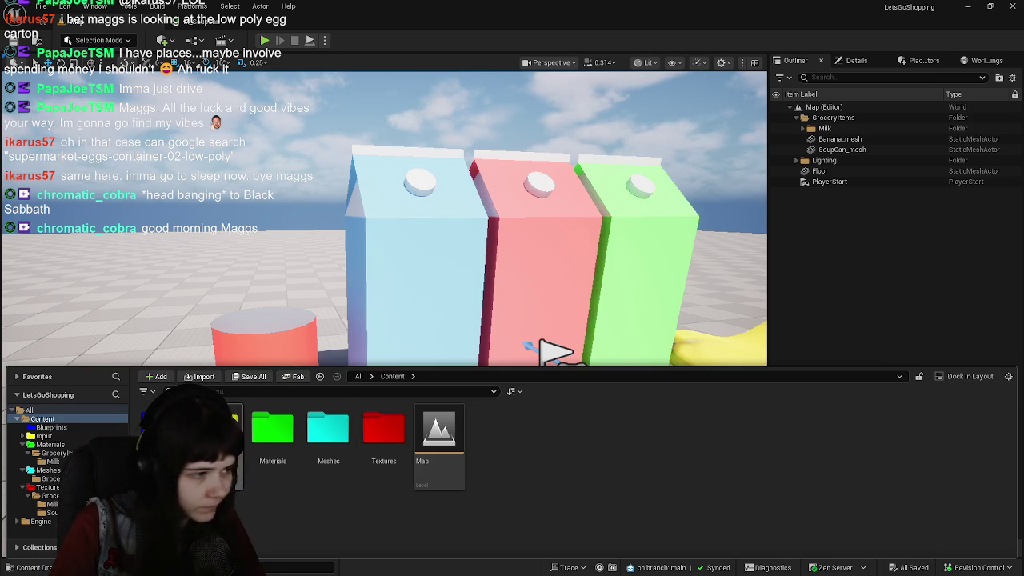
{"action": "double_click", "coordinate": [160, 432]}
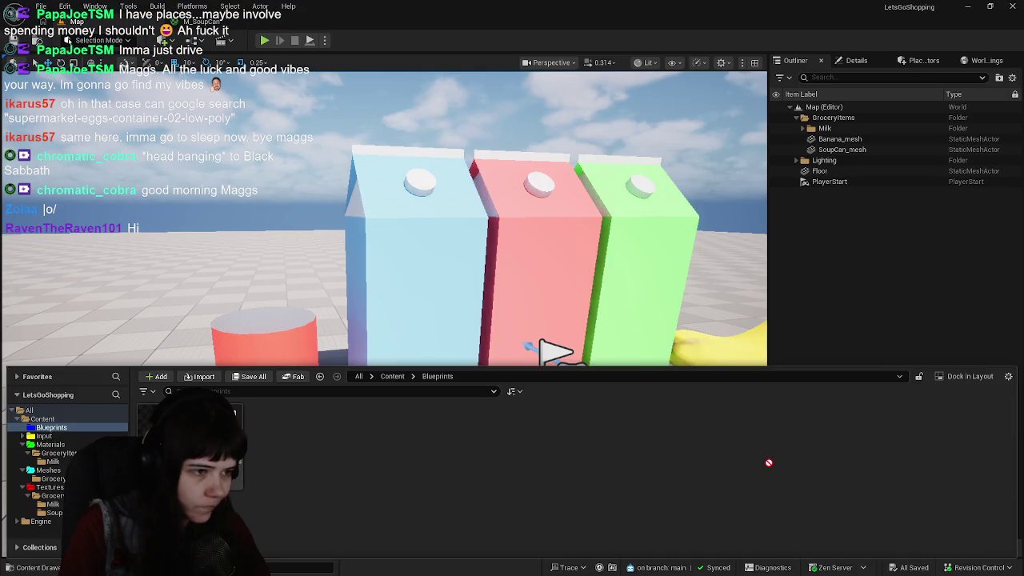
{"action": "key", "text": "ctrl+space"}
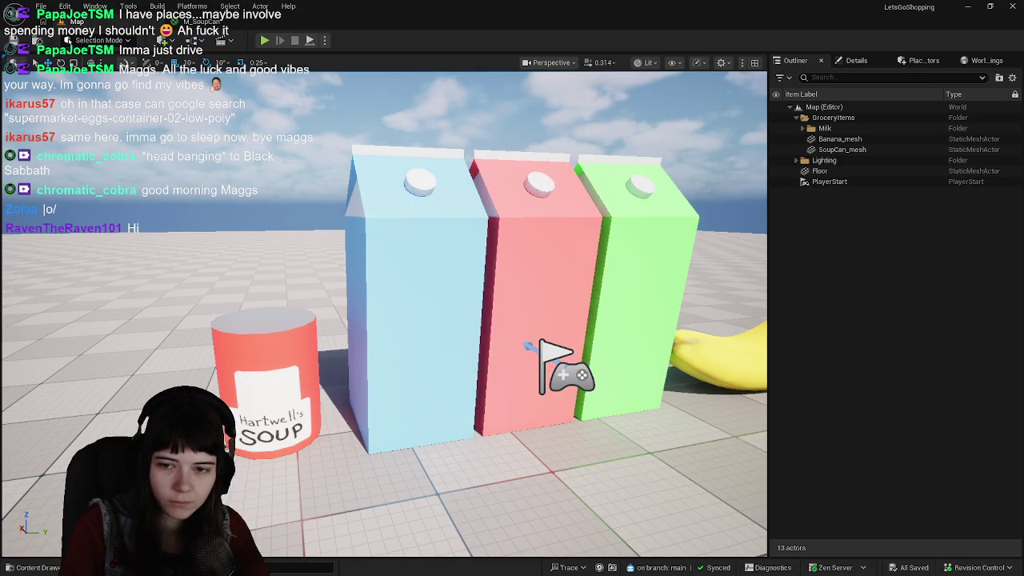
{"action": "key", "text": "ctrl+space"}
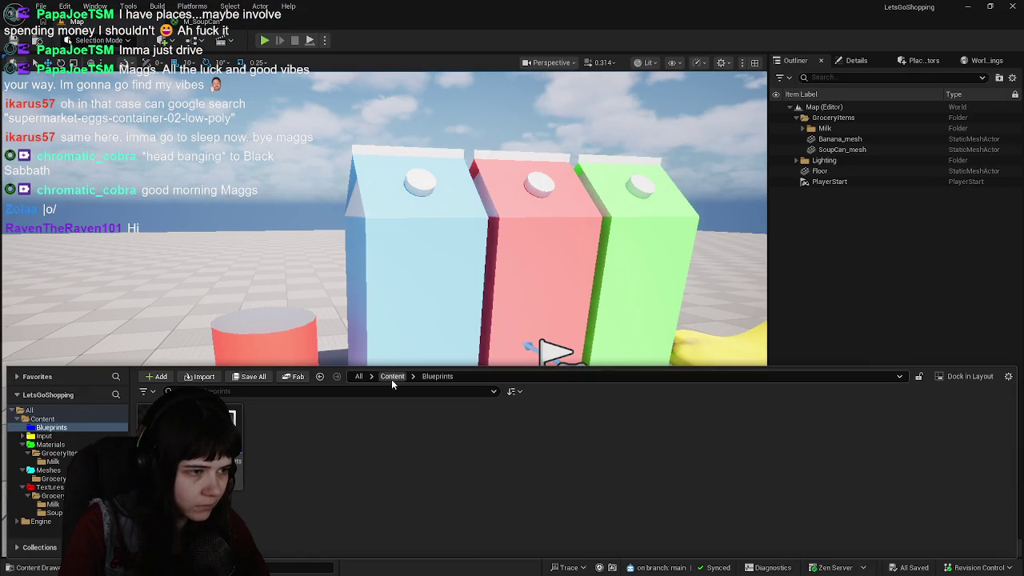
{"action": "left_click", "coordinate": [392, 376]}
{"action": "double_click", "coordinate": [311, 447]}
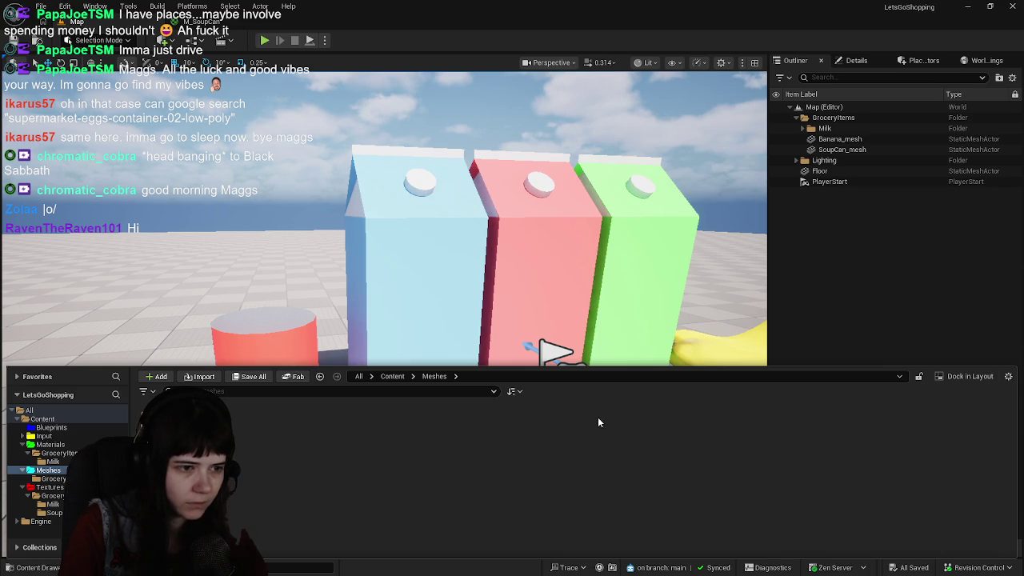
Import MuppetRig.fbx into the Meshes folder after reviewing its Materials import settings
{"action": "left_click_drag", "start_coordinate": [852, 411], "coordinate": [512, 471]}
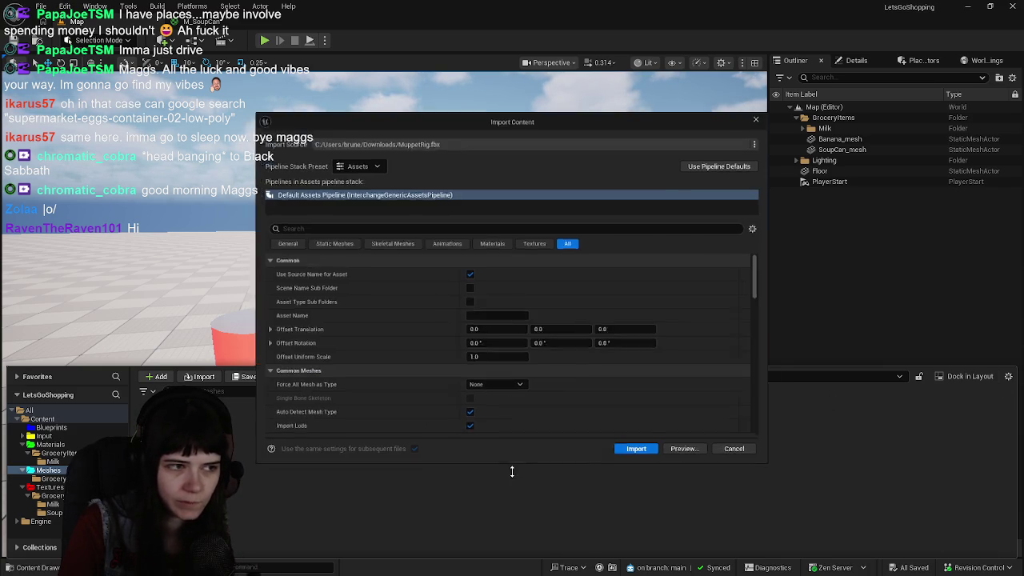
{"action": "left_click", "coordinate": [490, 241]}
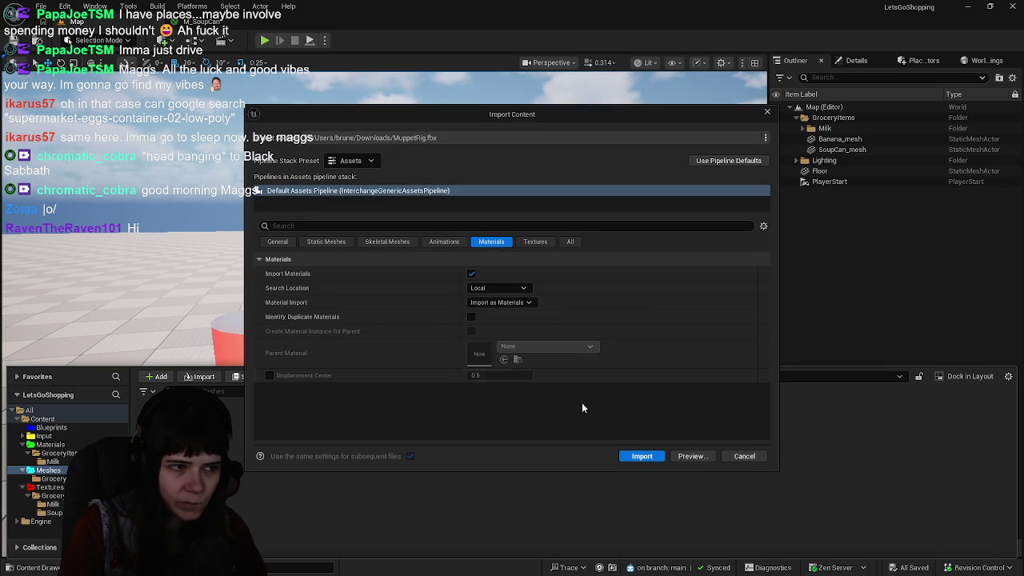
{"action": "left_click", "coordinate": [642, 456]}
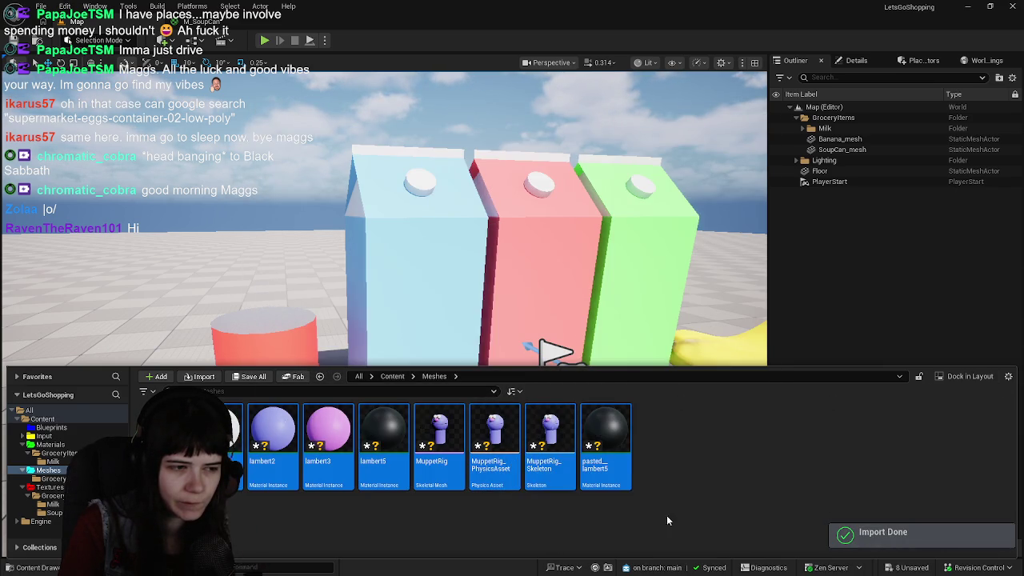
Create a Characters folder in Meshes and move all MuppetRig assets and lambert materials into it
{"action": "left_click", "coordinate": [485, 521]}
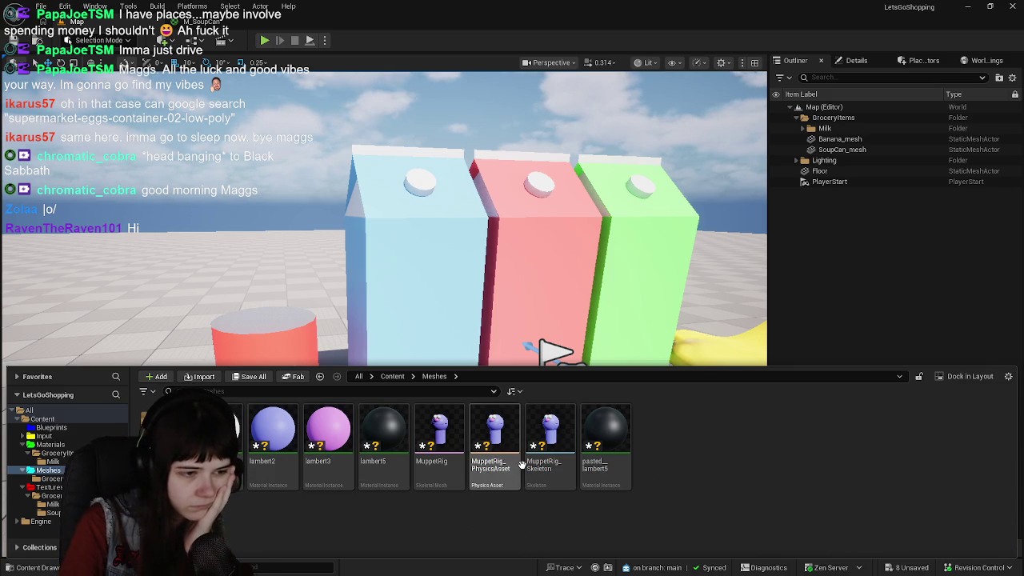
{"action": "right_click", "coordinate": [704, 468]}
{"action": "left_click", "coordinate": [760, 112]}
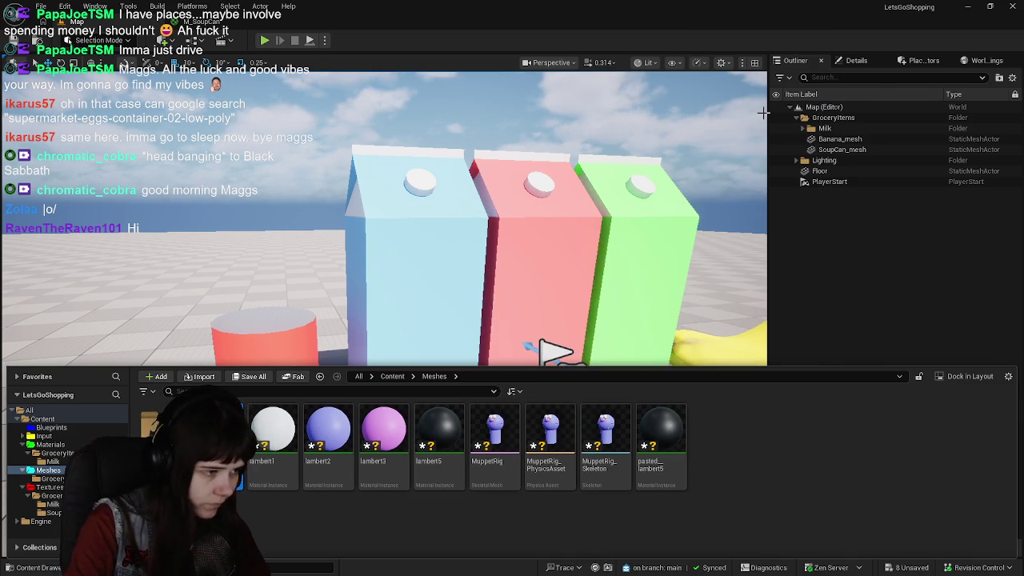
{"action": "key", "text": "Return"}
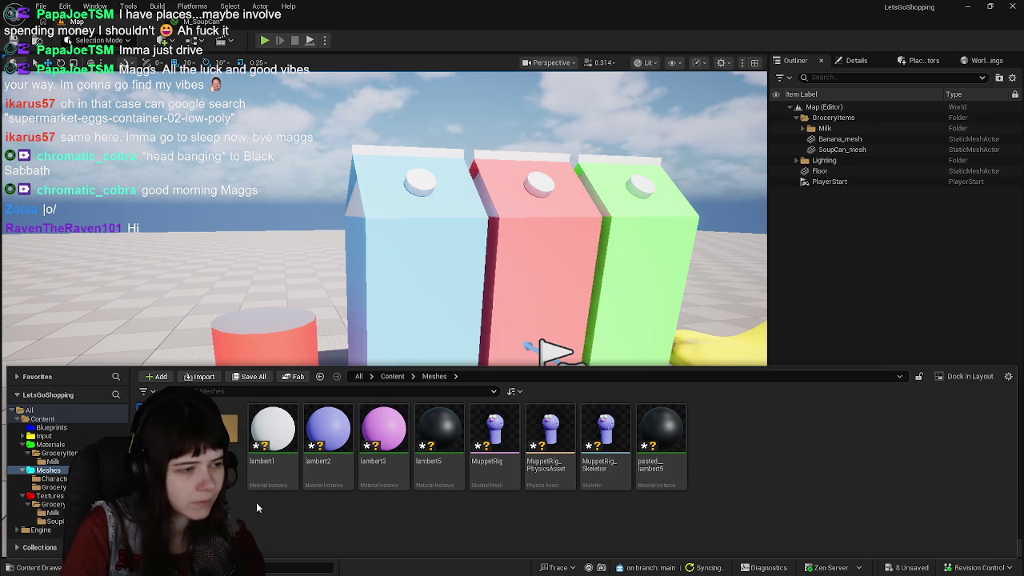
{"action": "left_click", "coordinate": [273, 436]}
{"action": "key", "text": "ctrl+a"}
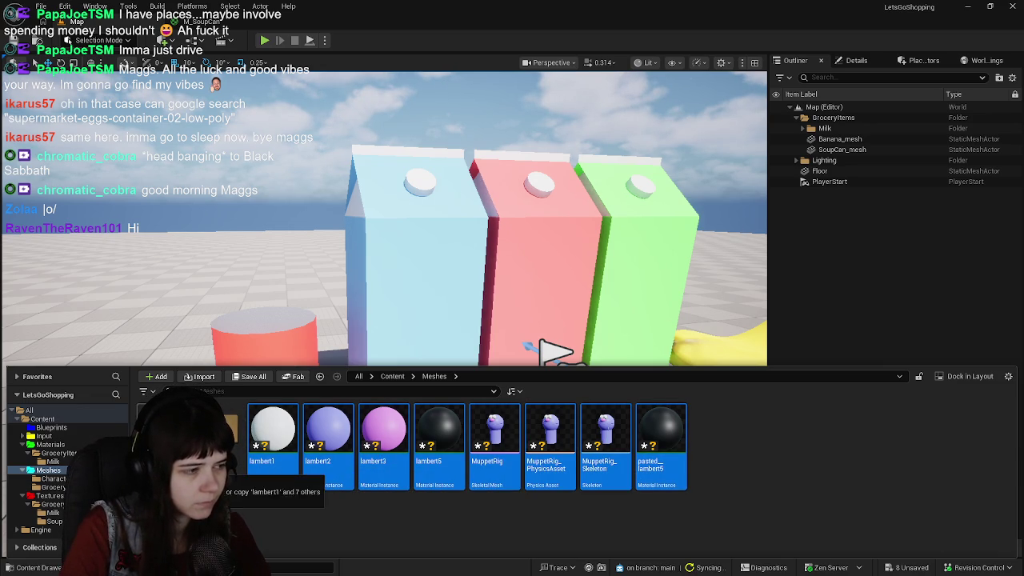
{"action": "left_click_drag", "start_coordinate": [328, 440], "coordinate": [220, 436]}
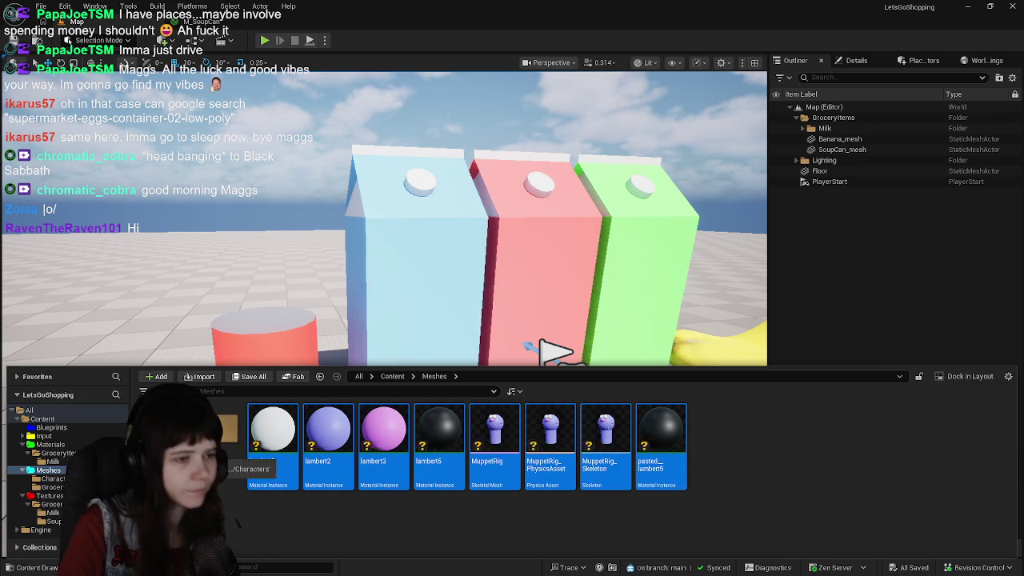
Check the moved assets in Characters, then create a new Material in the Meshes folder
{"action": "double_click", "coordinate": [220, 428]}
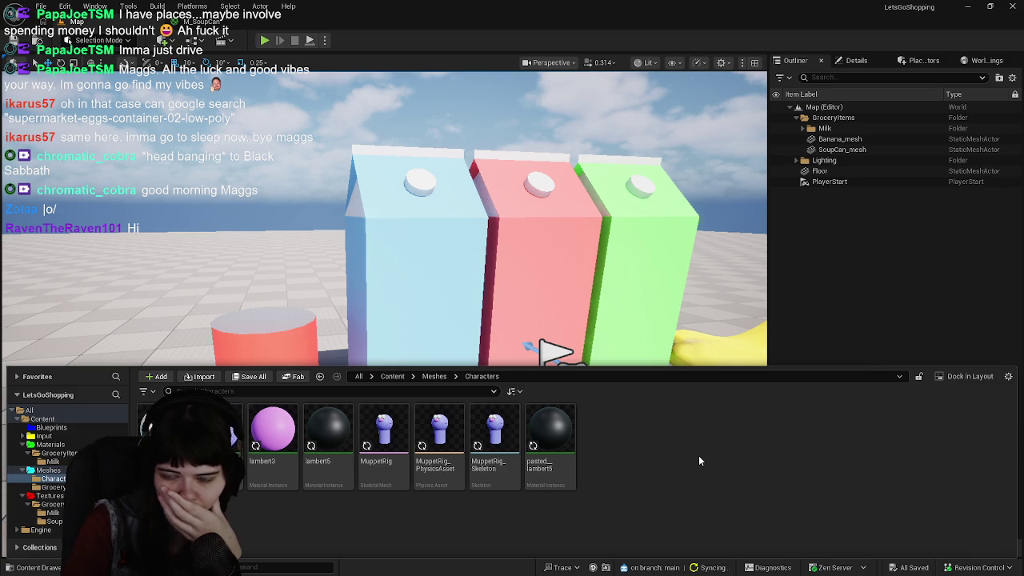
{"action": "left_click", "coordinate": [434, 377]}
{"action": "right_click", "coordinate": [270, 439]}
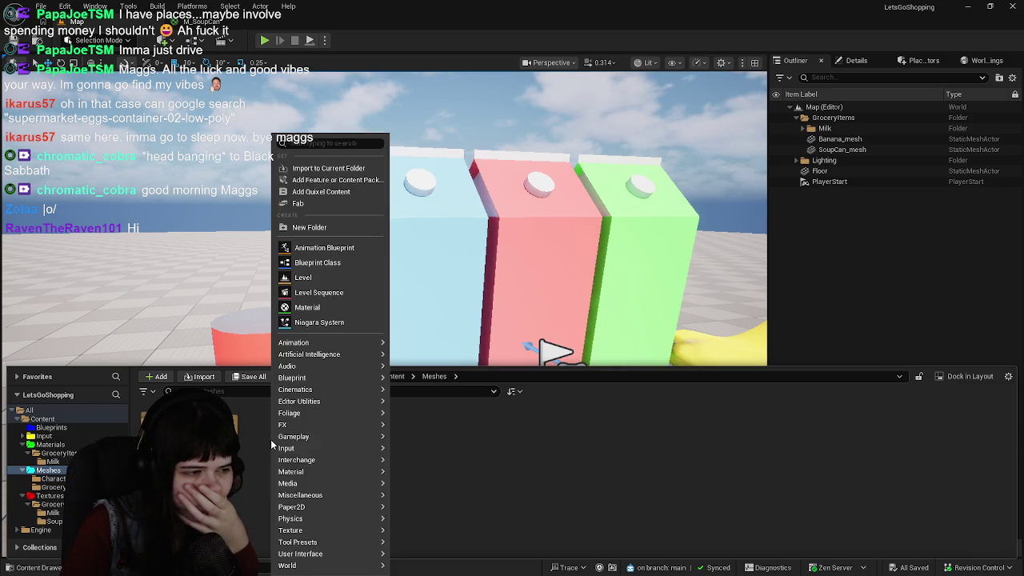
{"action": "left_click", "coordinate": [256, 449]}
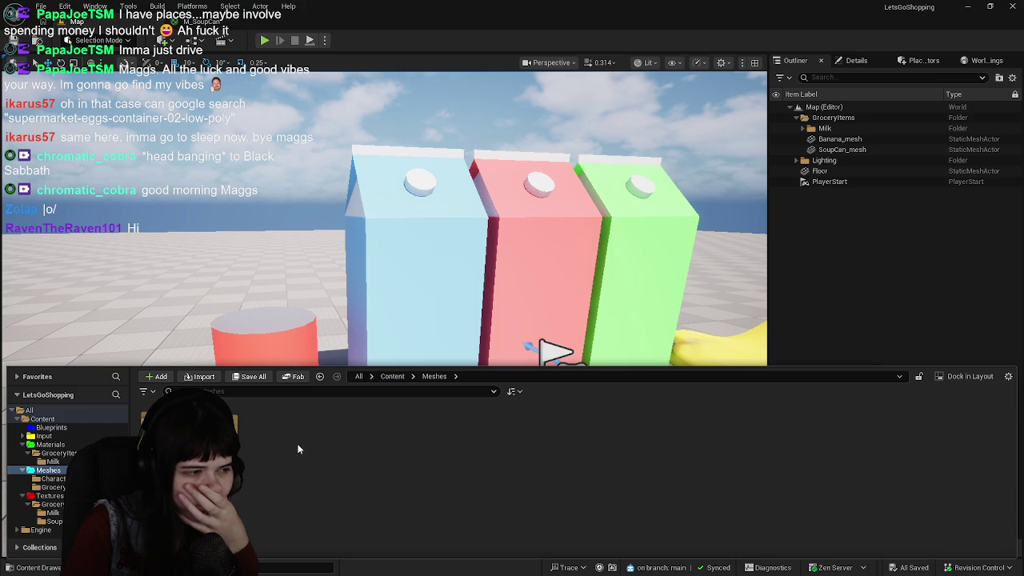
{"action": "right_click", "coordinate": [297, 451]}
{"action": "left_click", "coordinate": [334, 175]}
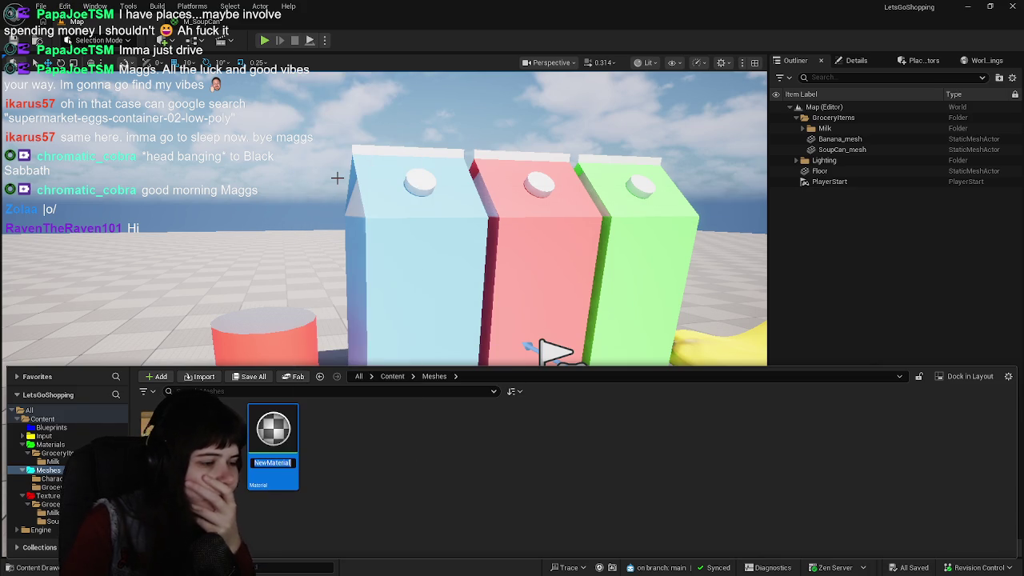
Name the material M_CharSkin, move it into Characters and open it in the Material Editor
{"action": "key", "text": "BackSpace"}
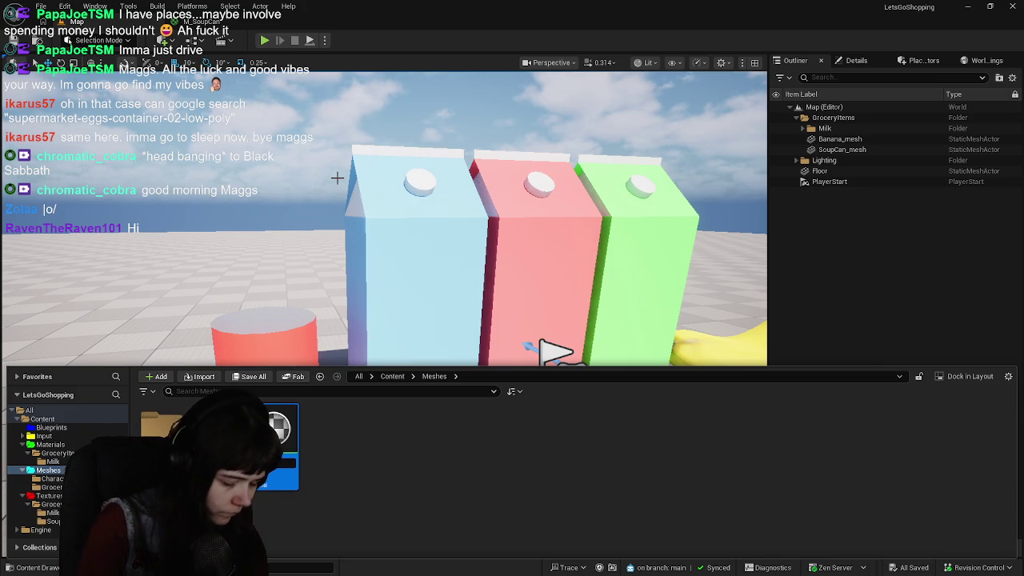
{"action": "type", "text": "M_CharSkin"}
{"action": "key", "text": "Return"}
{"action": "mouse_move", "coordinate": [270, 438]}
{"action": "left_mouse_down"}
{"action": "mouse_move", "coordinate": [264, 472]}
{"action": "mouse_move", "coordinate": [50, 444]}
{"action": "left_mouse_up"}
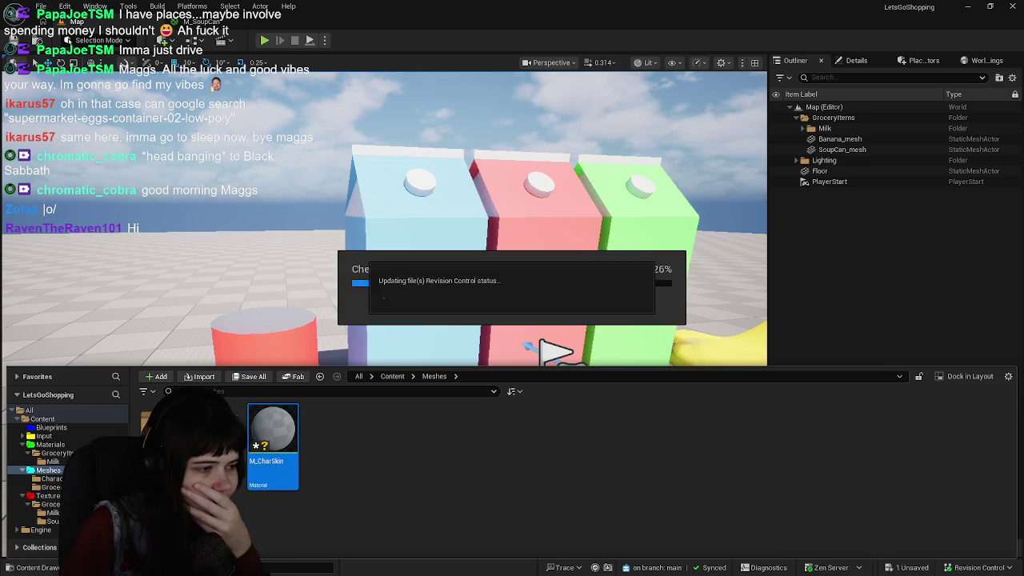
{"action": "left_click", "coordinate": [52, 478]}
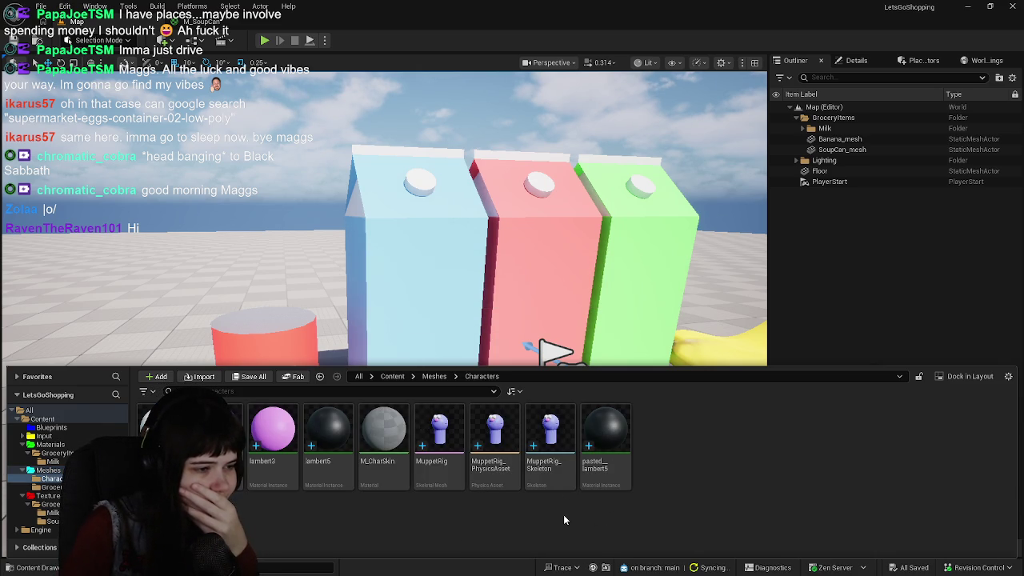
{"action": "left_click", "coordinate": [390, 462]}
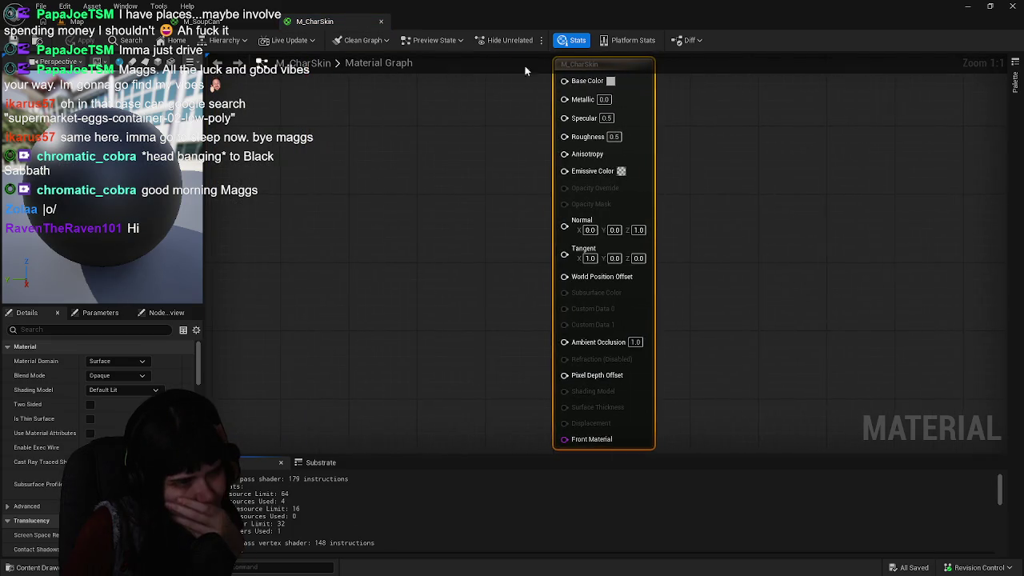
Open the lambert2 material instance from the Characters folder
{"action": "left_click", "coordinate": [40, 571]}
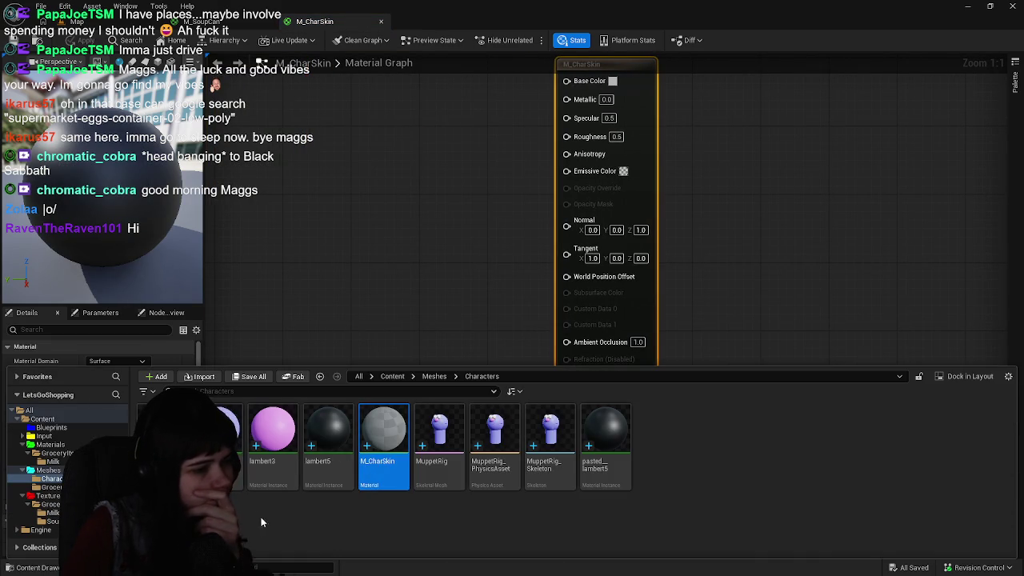
{"action": "double_click", "coordinate": [215, 436]}
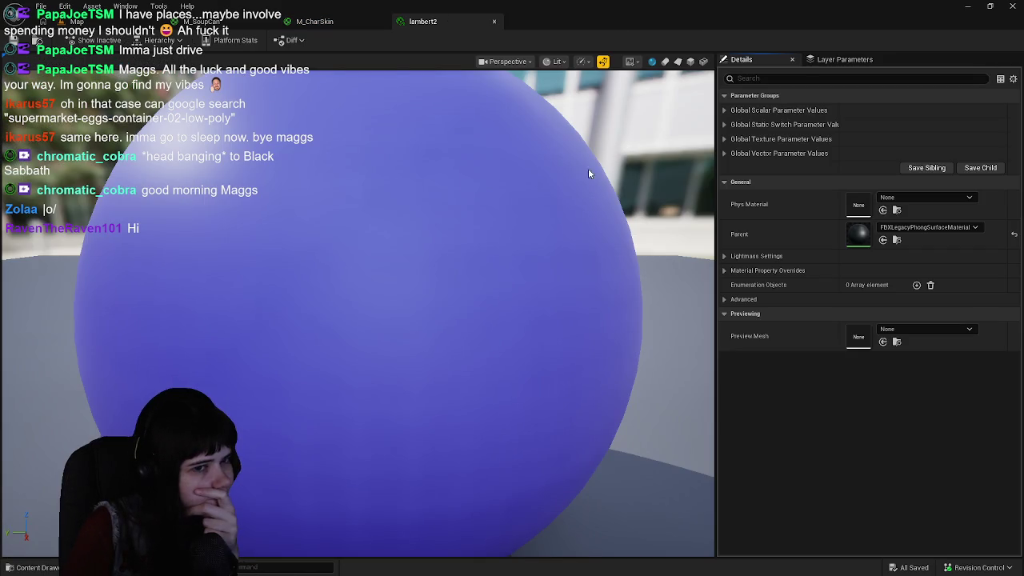
{"action": "scroll", "coordinate": [488, 260], "scroll_direction": "up", "scroll_amount": 3}
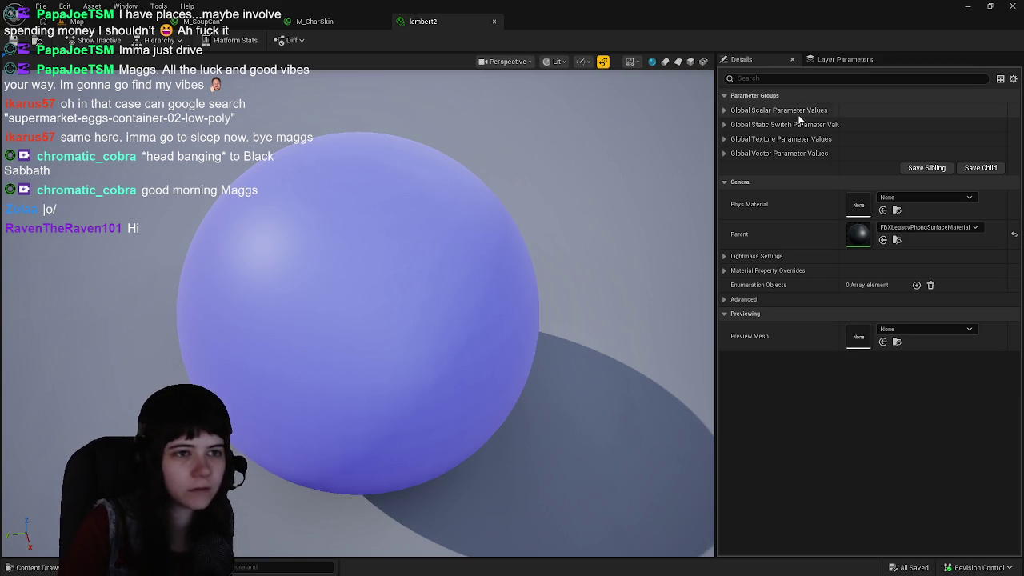
Browse lambert2's parameter groups and view its purple DiffuseColor swatch without changing it
{"action": "left_click", "coordinate": [724, 110]}
{"action": "left_click", "coordinate": [724, 110]}
{"action": "left_click", "coordinate": [724, 125]}
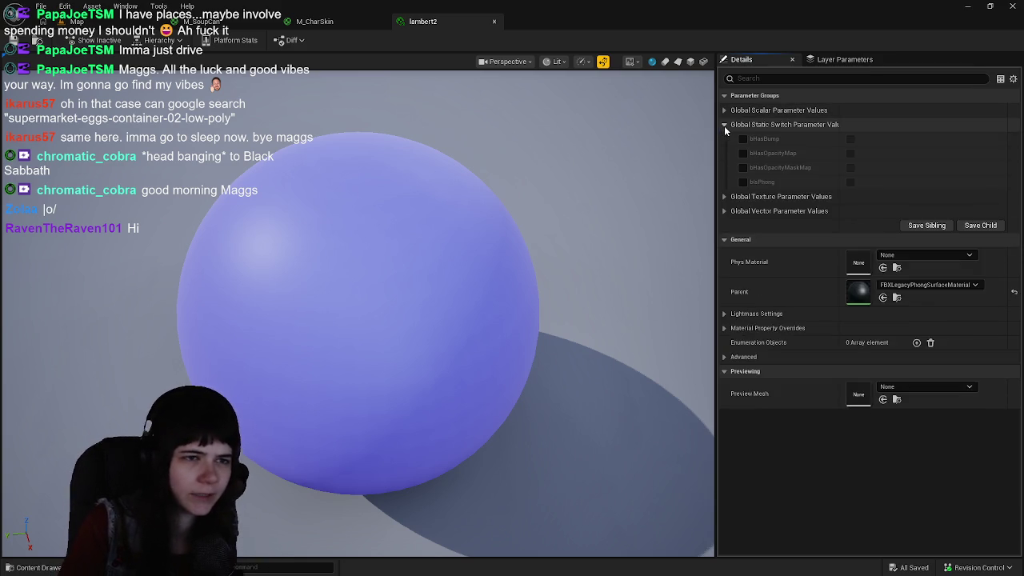
{"action": "left_click", "coordinate": [724, 126]}
{"action": "left_click", "coordinate": [724, 139]}
{"action": "left_click", "coordinate": [724, 139]}
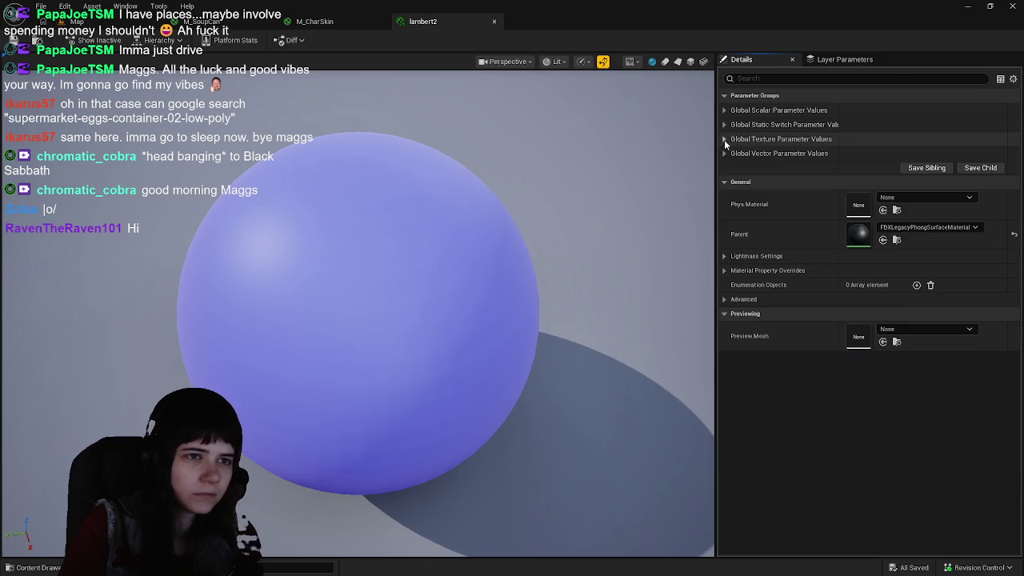
{"action": "left_click", "coordinate": [724, 152]}
{"action": "left_click", "coordinate": [877, 168]}
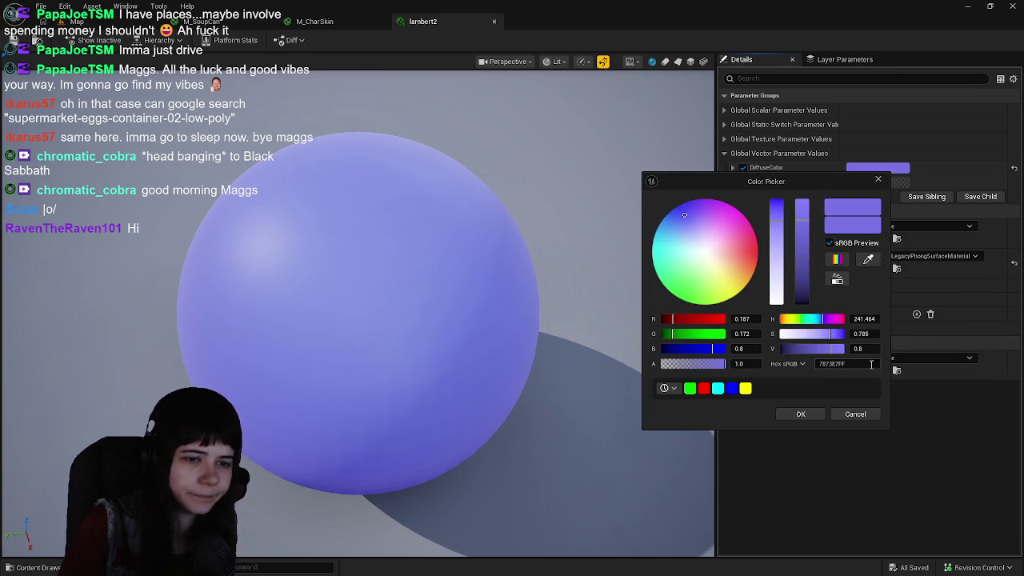
{"action": "left_click", "coordinate": [855, 414]}
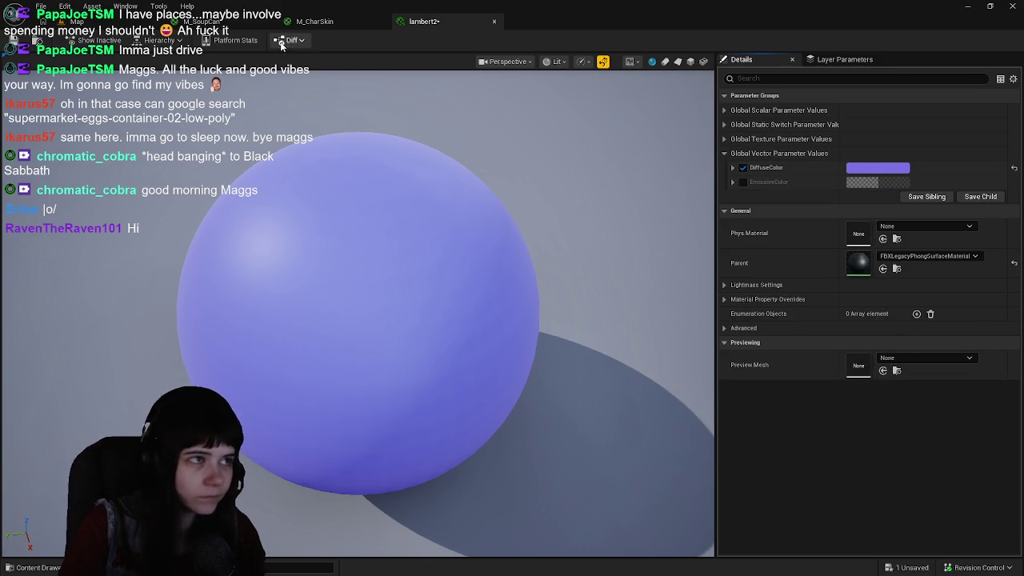
{"action": "left_click", "coordinate": [313, 22]}
Add a purple constant (0.188, 0.171, 0.799) to M_CharSkin and wire it into Base Color
{"action": "left_click", "coordinate": [397, 144]}
{"action": "left_click_drag", "start_coordinate": [480, 240], "coordinate": [439, 170]}
{"action": "double_click", "coordinate": [439, 232]}
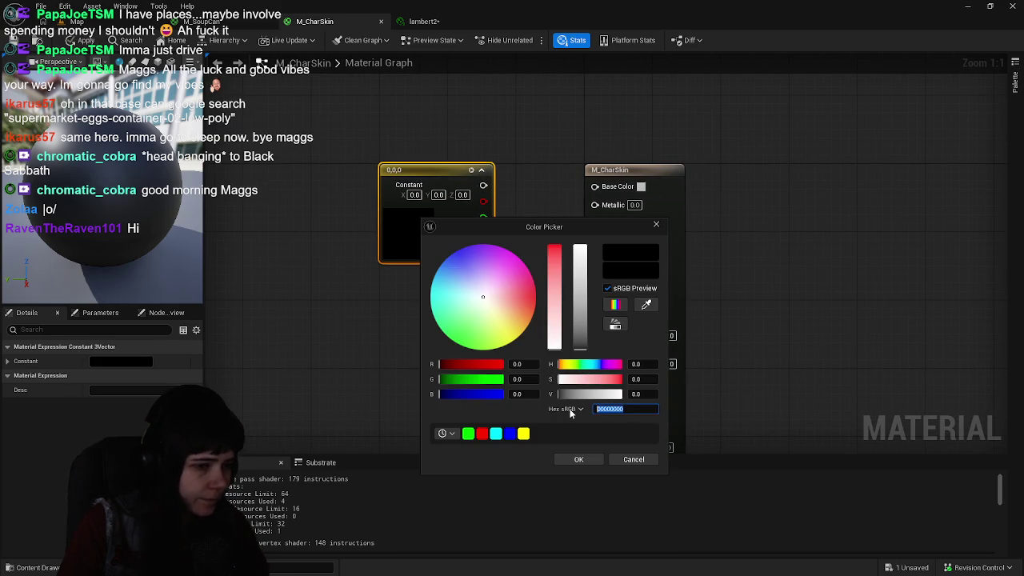
{"action": "key", "text": "Return"}
{"action": "left_click", "coordinate": [578, 459]}
{"action": "left_click_drag", "start_coordinate": [539, 185], "coordinate": [599, 187]}
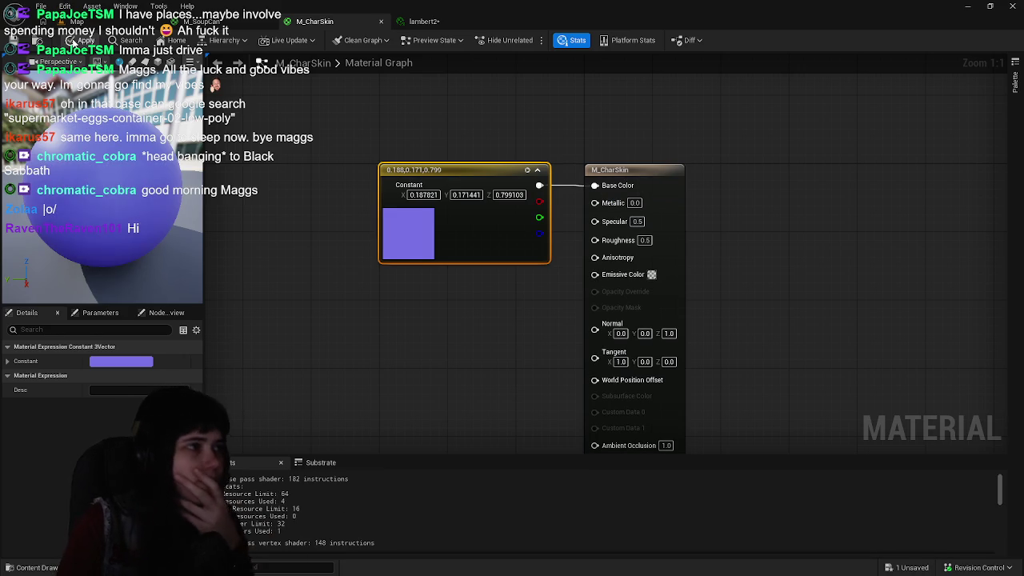
Expand and collapse lambert2's vector, texture, static switch and scalar parameter groups
{"action": "left_click", "coordinate": [440, 22]}
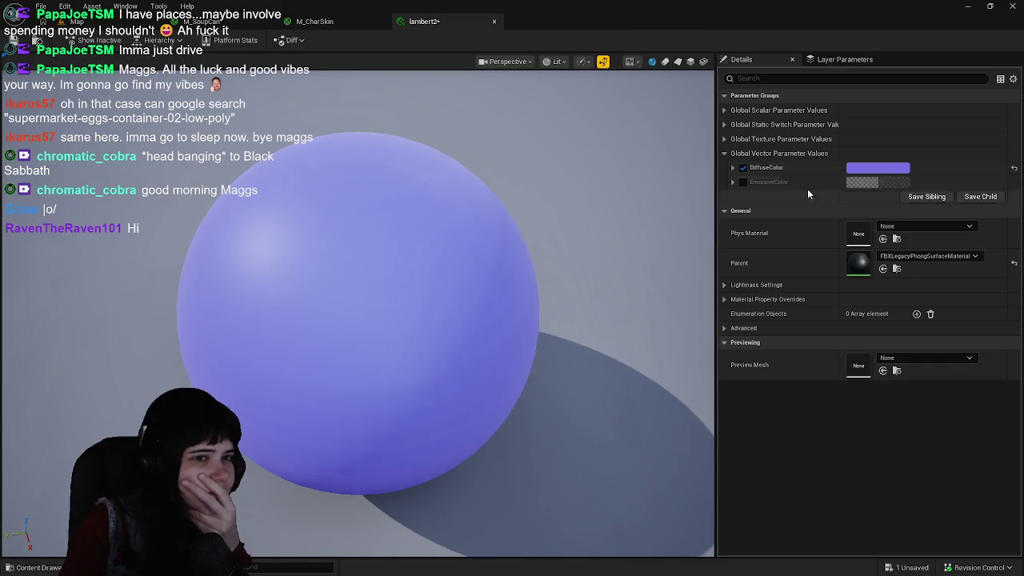
{"action": "left_click", "coordinate": [724, 153]}
{"action": "left_click", "coordinate": [722, 140]}
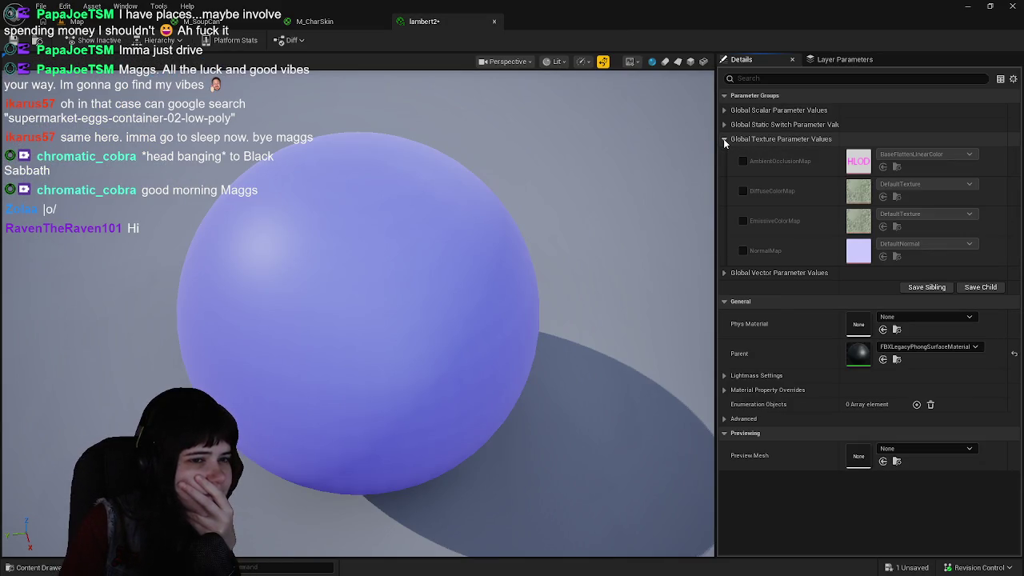
{"action": "left_click", "coordinate": [724, 139]}
{"action": "left_click", "coordinate": [725, 124]}
{"action": "left_click", "coordinate": [725, 124]}
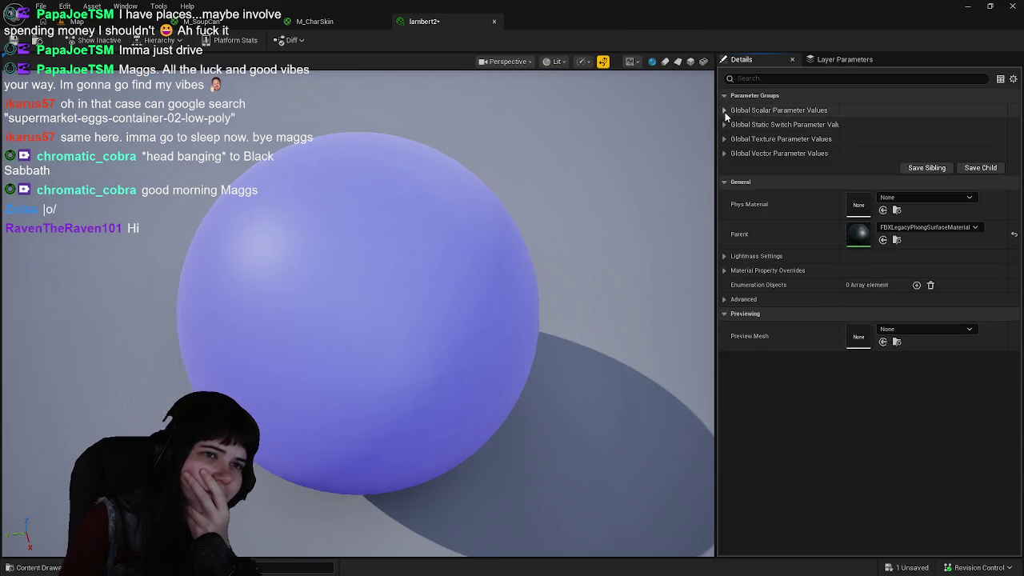
{"action": "left_click", "coordinate": [725, 111]}
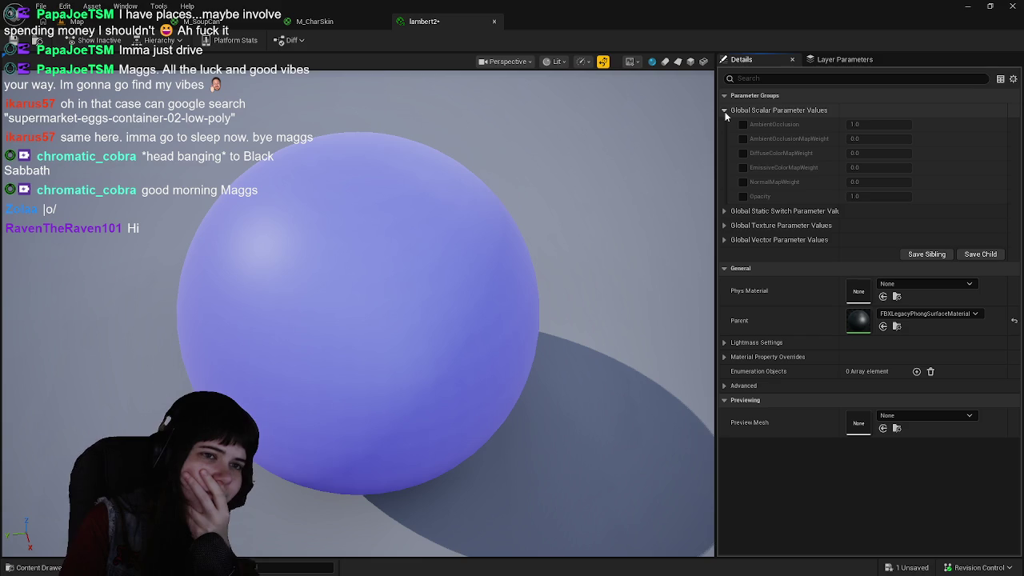
{"action": "left_click", "coordinate": [725, 115]}
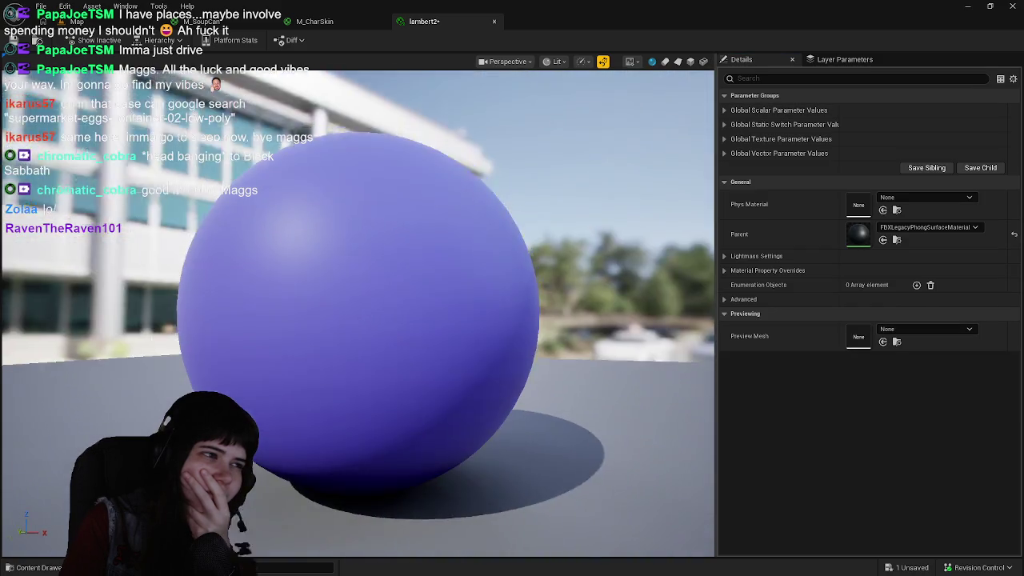
Apply the M_CharSkin colour change, save all assets, and close lambert2
{"action": "left_click", "coordinate": [342, 25]}
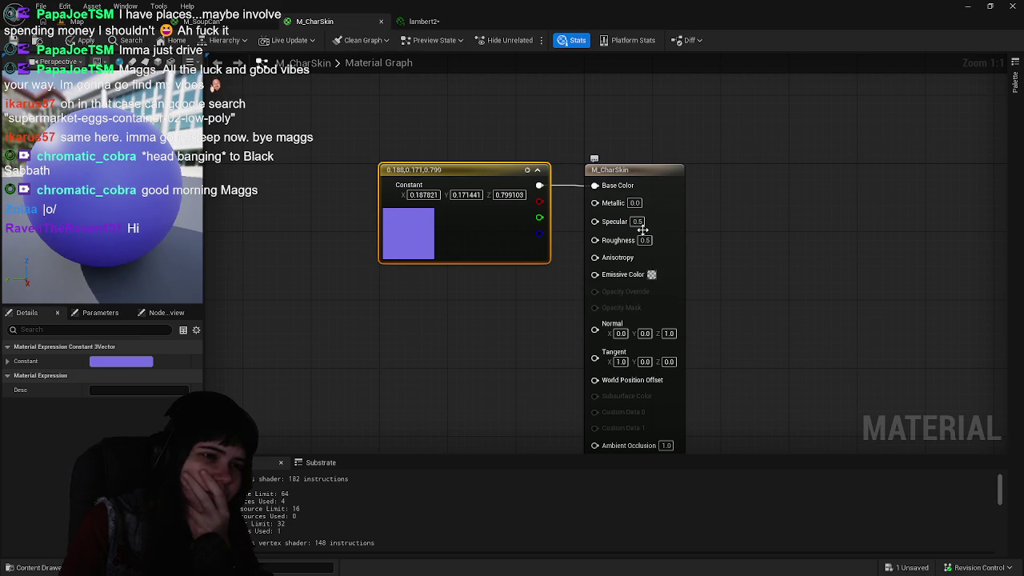
{"action": "left_click", "coordinate": [451, 344]}
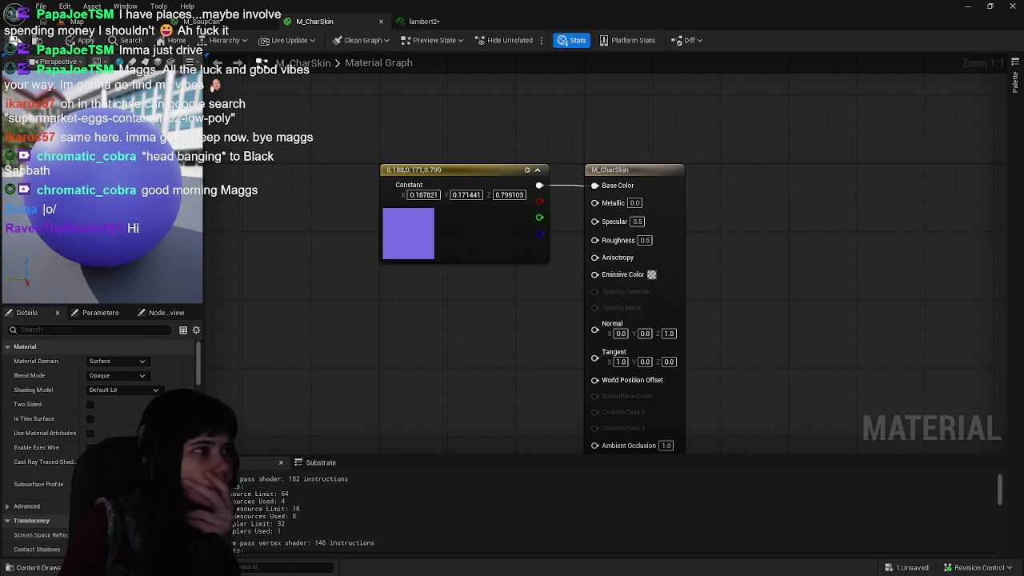
{"action": "left_click", "coordinate": [13, 38]}
{"action": "left_click", "coordinate": [483, 25]}
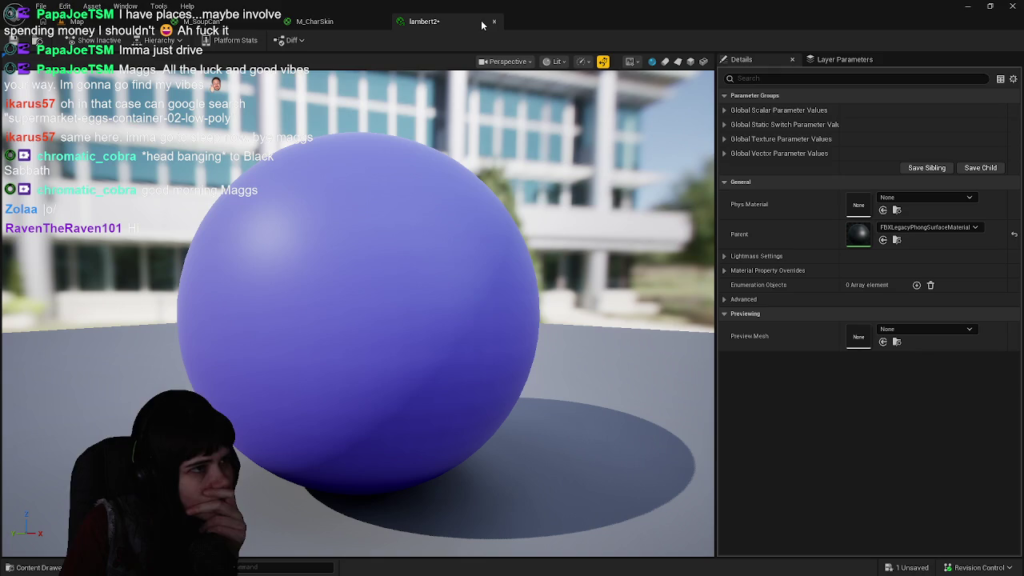
{"action": "key", "text": "ctrl+s"}
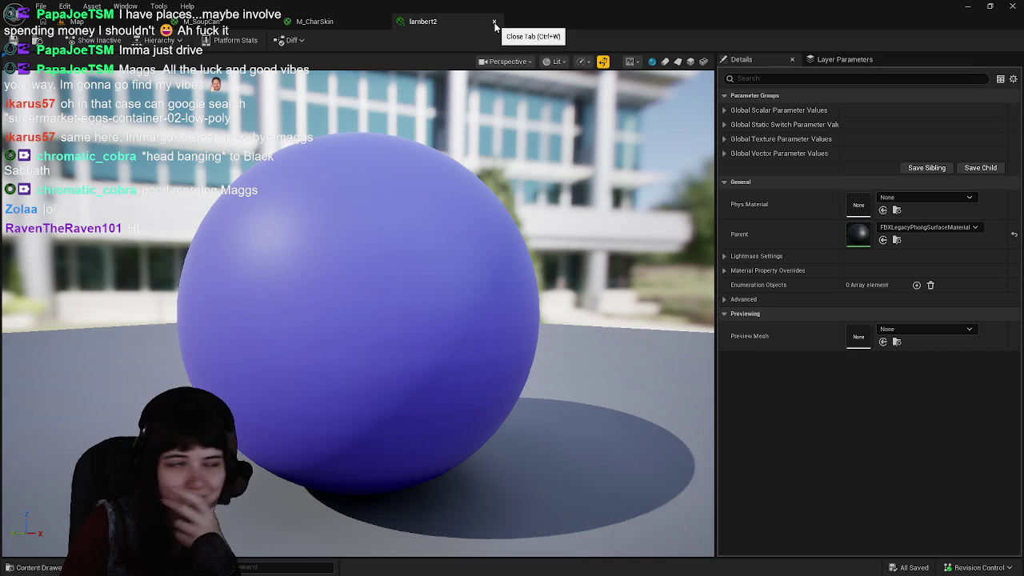
{"action": "left_click", "coordinate": [495, 22]}
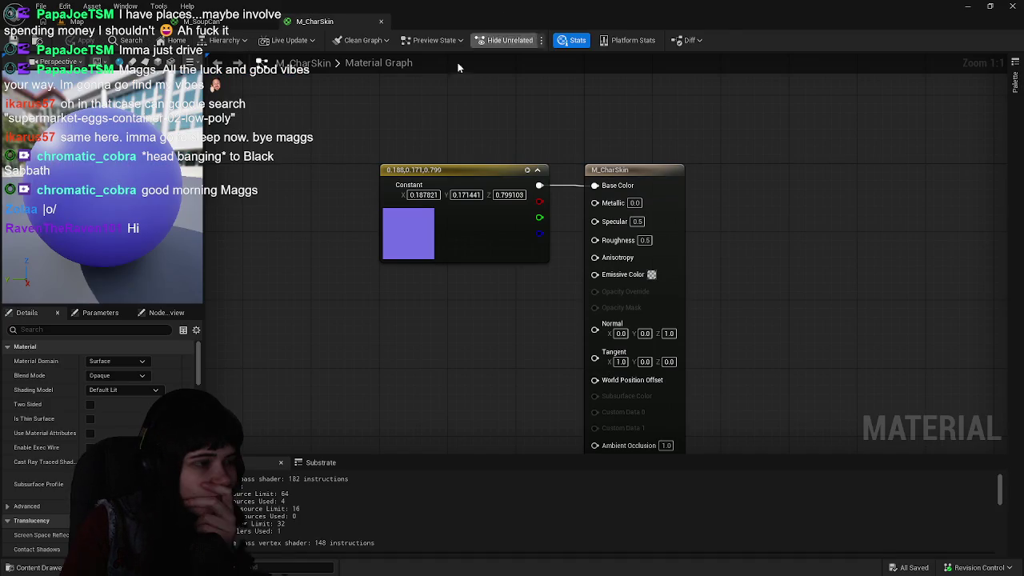
Create a new material named M_CharEyes in the Characters folder
{"action": "key", "text": "ctrl+space"}
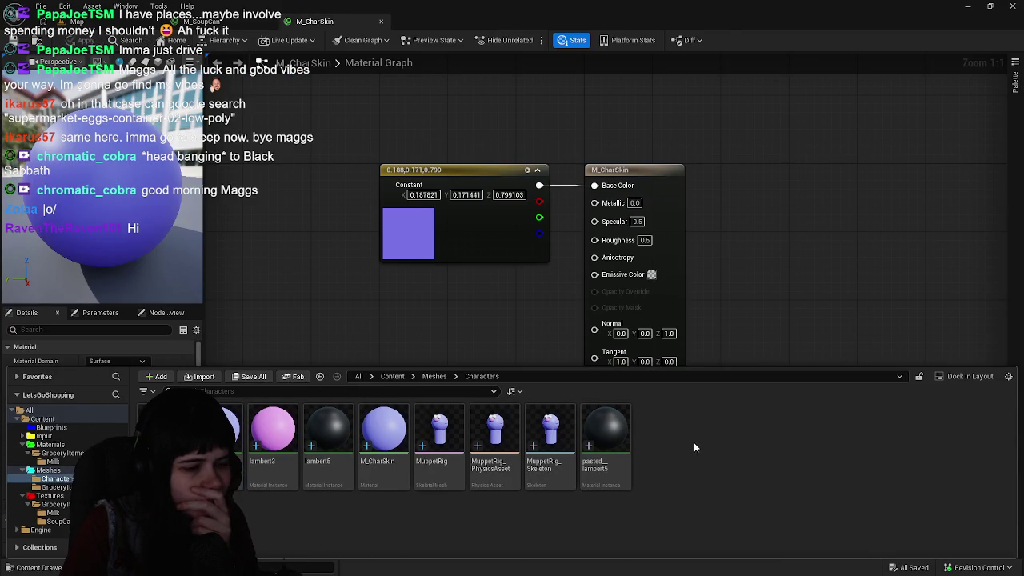
{"action": "right_click", "coordinate": [372, 522]}
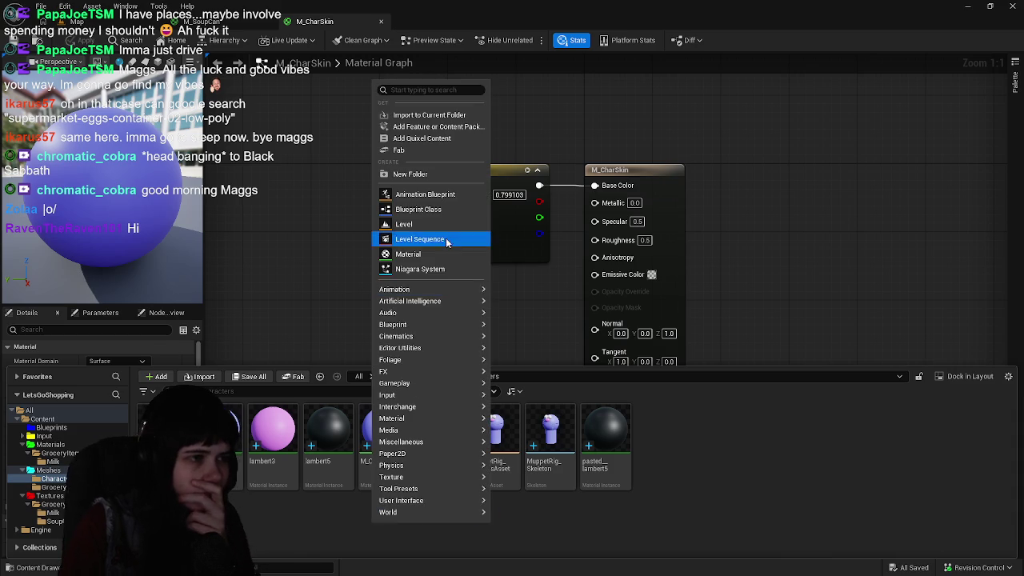
{"action": "left_click", "coordinate": [399, 240]}
{"action": "type", "text": "M_"}
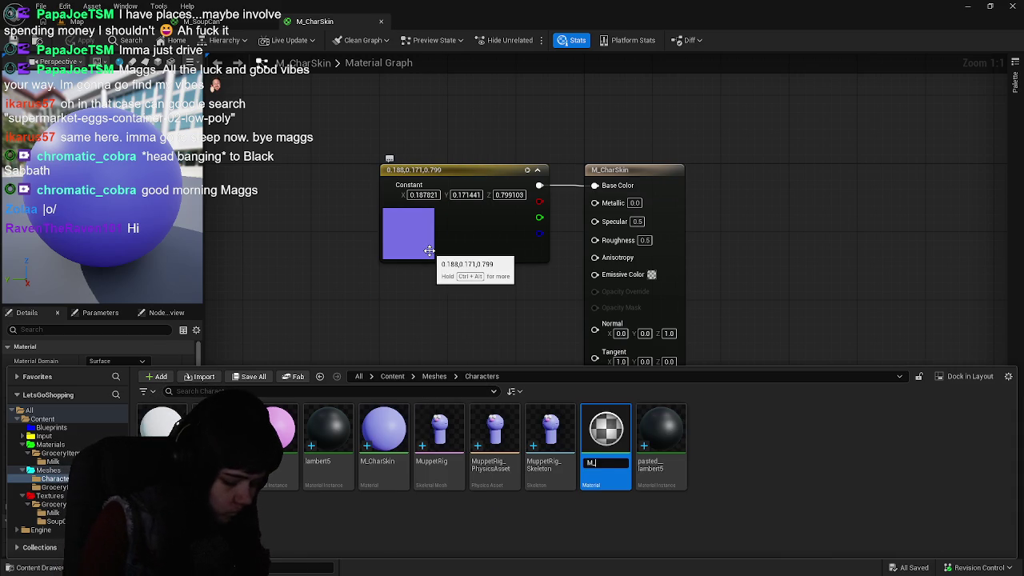
{"action": "type", "text": "CharEyes"}
{"action": "key", "text": "Return"}
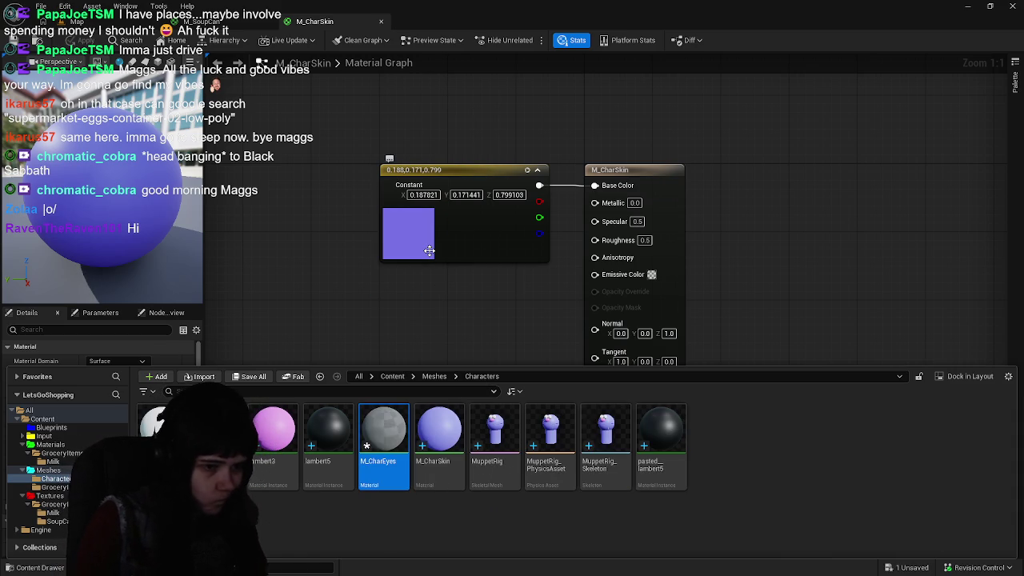
Select M_CharEyes, then reopen the Characters folder and select lambert2
{"action": "left_click", "coordinate": [406, 524]}
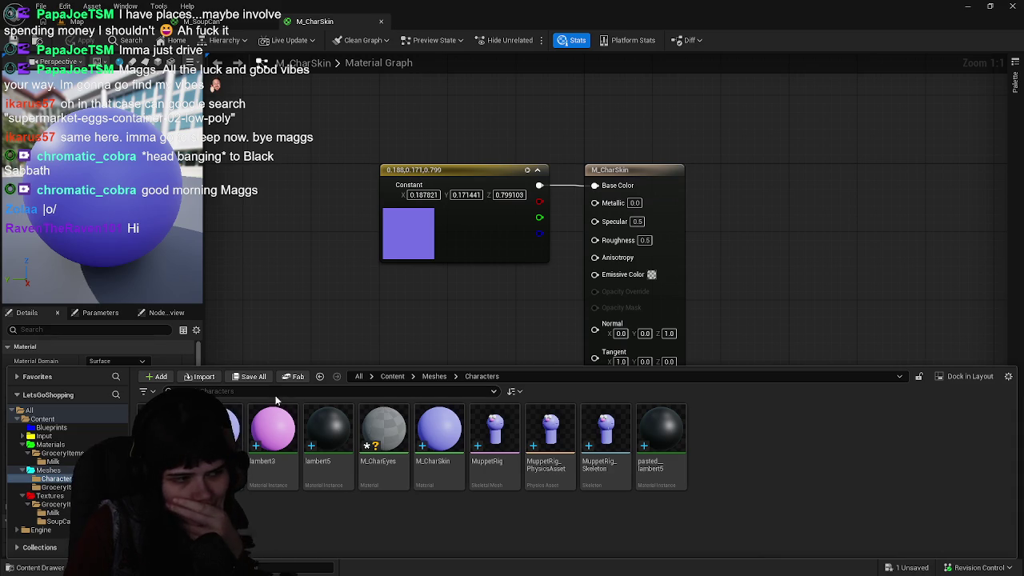
{"action": "left_click", "coordinate": [387, 479]}
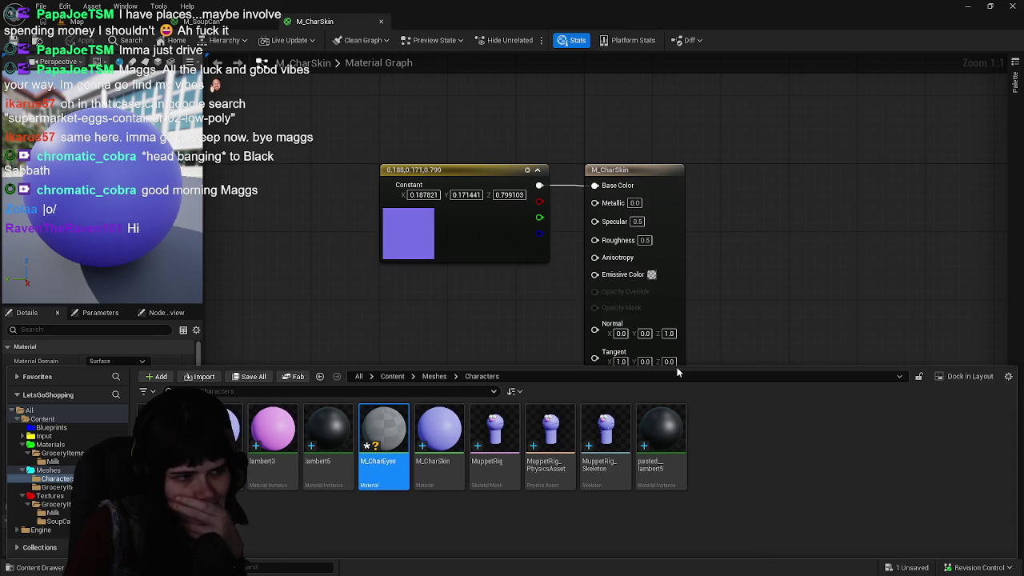
{"action": "scroll", "coordinate": [460, 262], "scroll_direction": "up", "scroll_amount": 1}
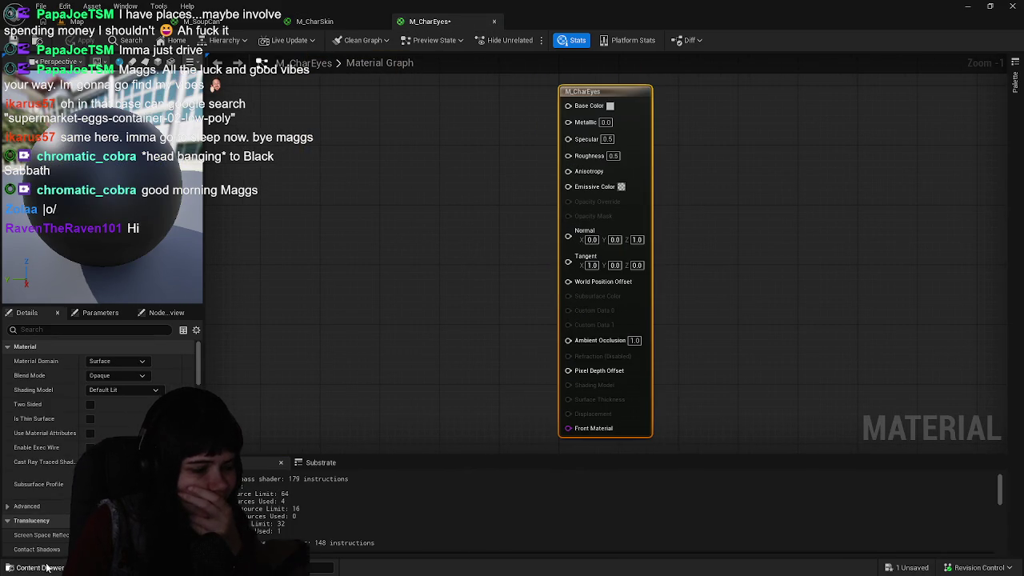
{"action": "left_click", "coordinate": [36, 568]}
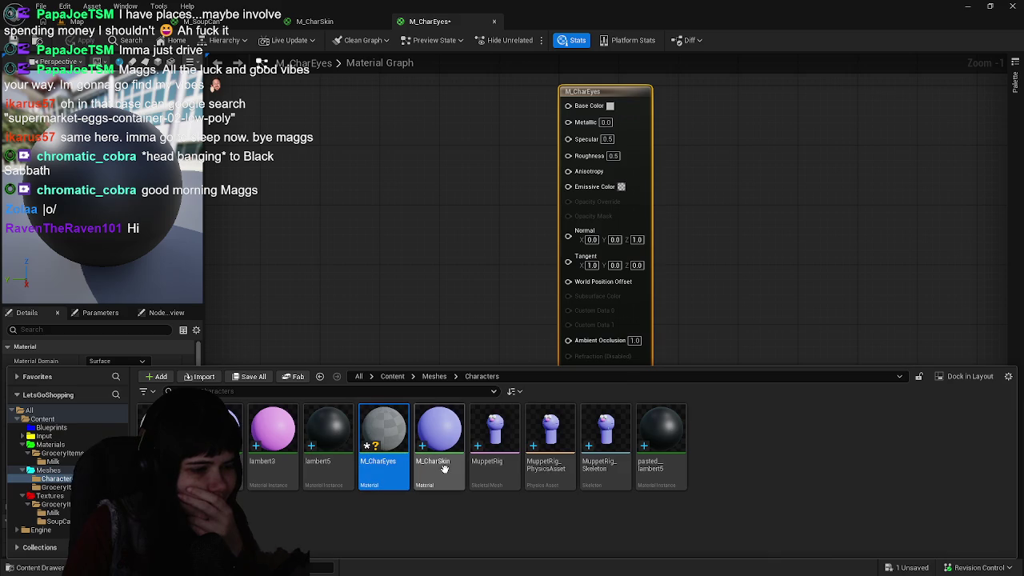
{"action": "left_click", "coordinate": [212, 440]}
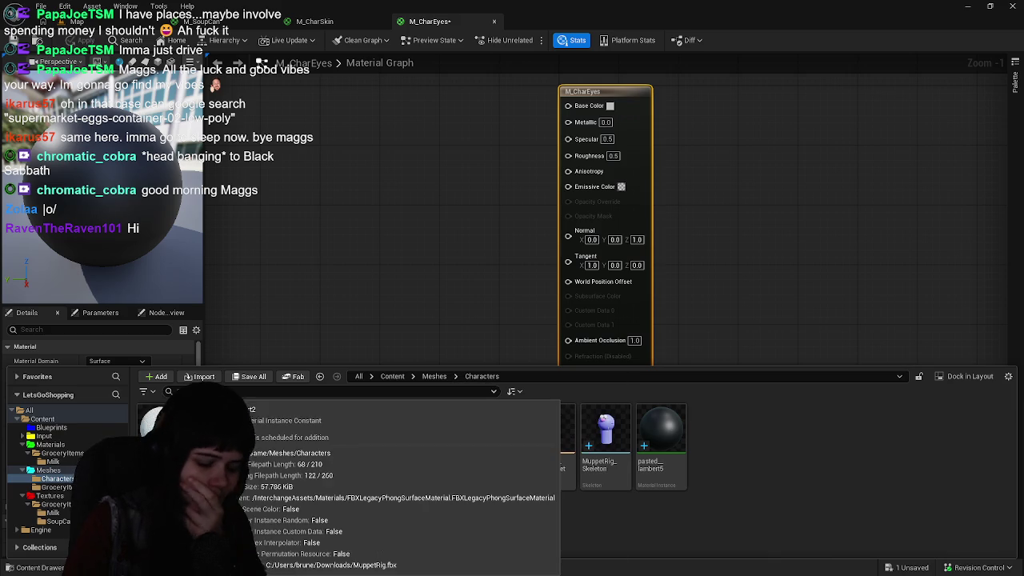
{"action": "key", "text": "Delete"}
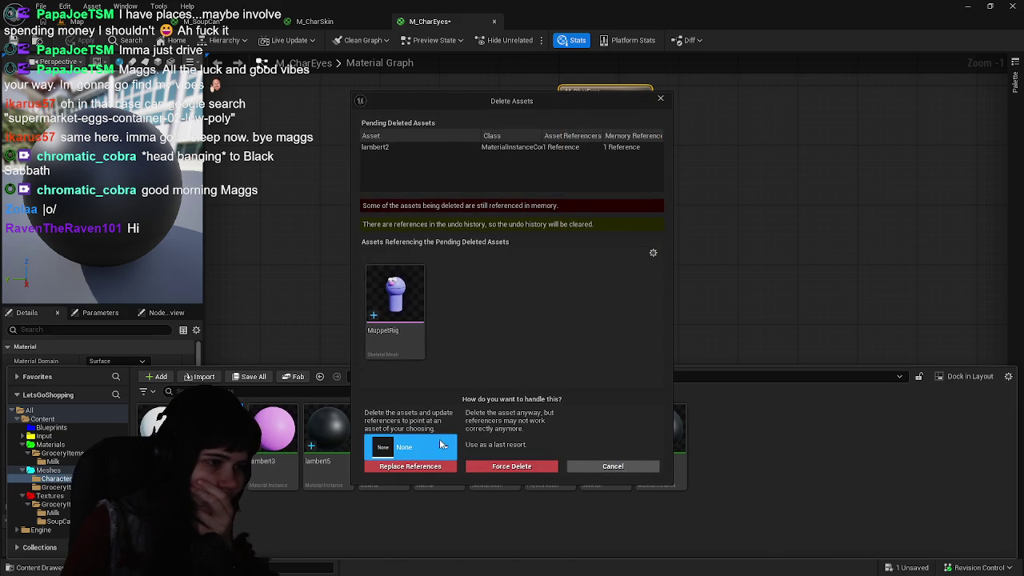
{"action": "left_click", "coordinate": [423, 446]}
{"action": "left_click", "coordinate": [615, 424]}
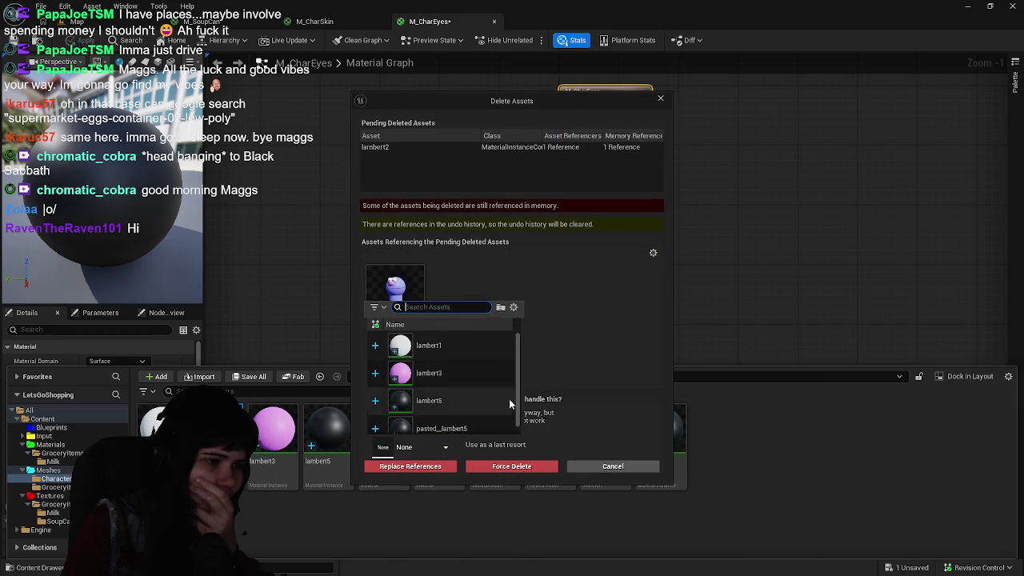
{"action": "left_click", "coordinate": [605, 465]}
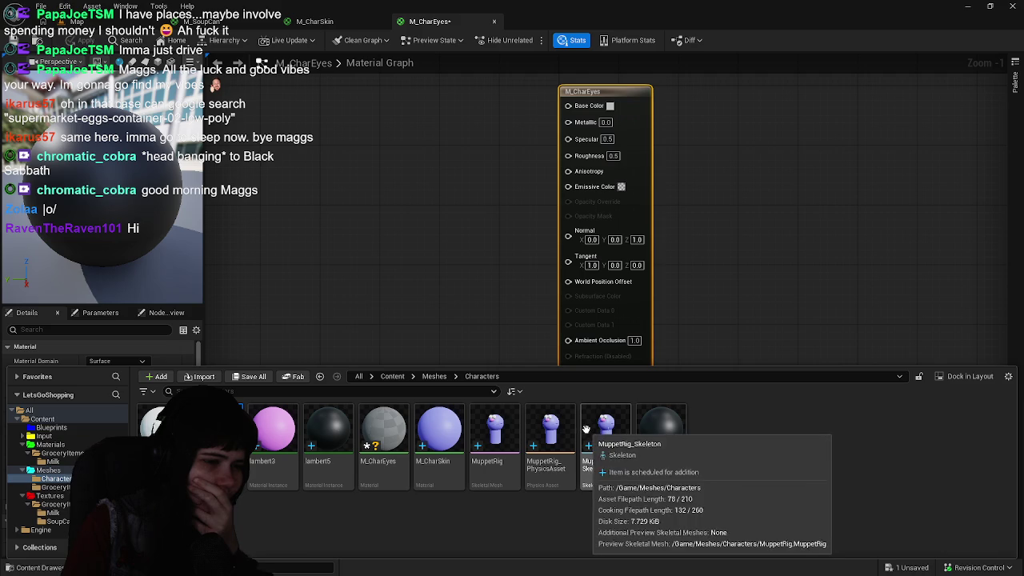
{"action": "left_click", "coordinate": [494, 436]}
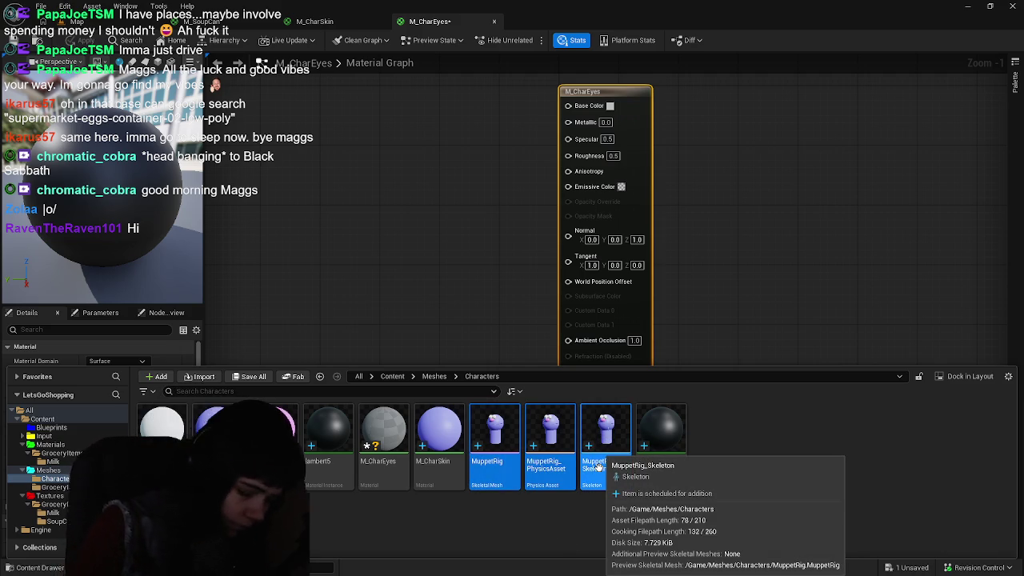
{"action": "double_click", "coordinate": [600, 472]}
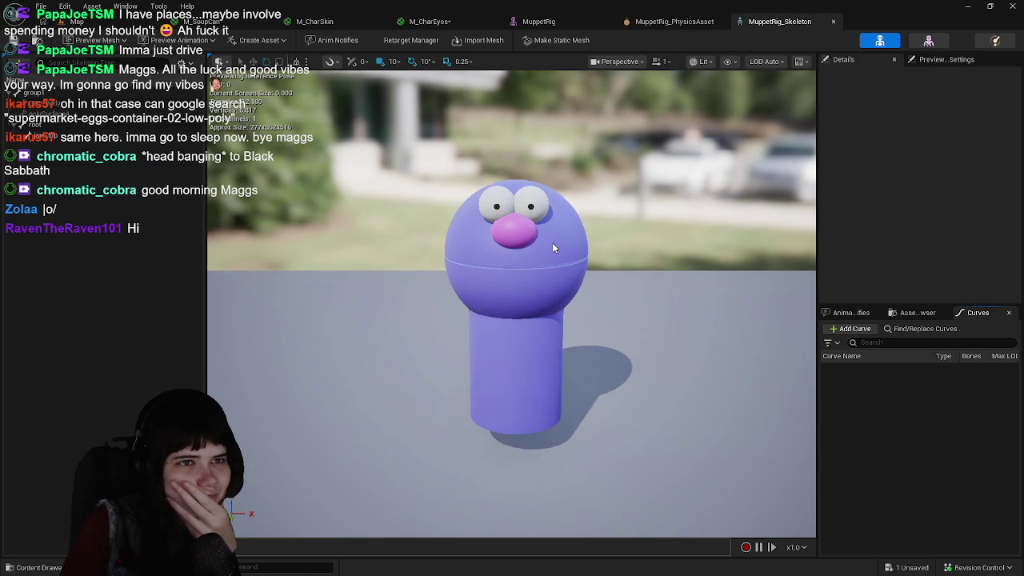
Orbit the MuppetRig character and select bones such as jaw_top to inspect them
{"action": "mouse_move", "coordinate": [552, 242]}
{"action": "left_mouse_down"}
{"action": "mouse_move", "coordinate": [520, 232]}
{"action": "mouse_move", "coordinate": [552, 243]}
{"action": "mouse_move", "coordinate": [549, 222]}
{"action": "mouse_move", "coordinate": [548, 253]}
{"action": "left_mouse_up"}
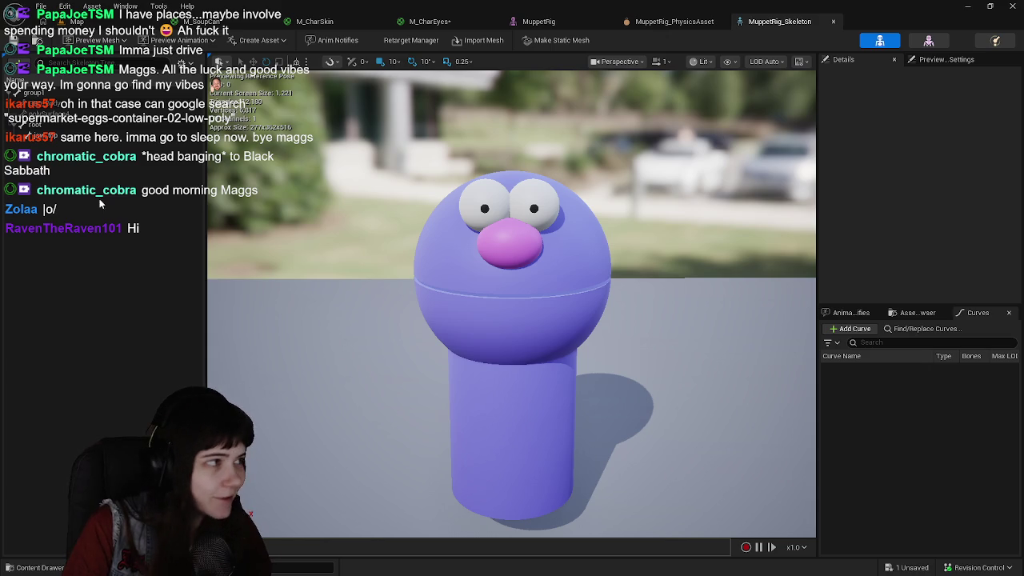
{"action": "left_click", "coordinate": [59, 130]}
{"action": "left_click", "coordinate": [62, 140]}
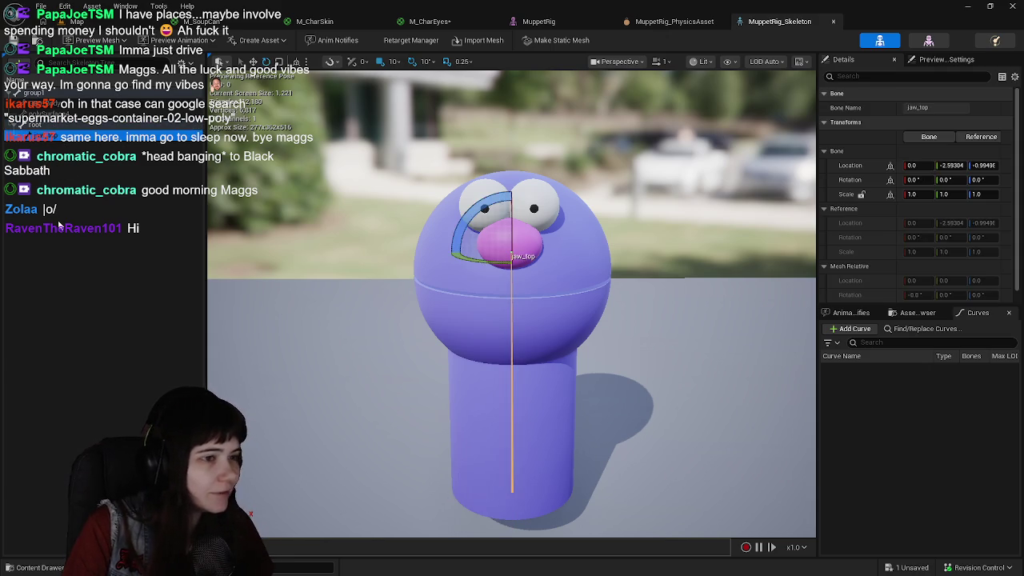
{"action": "left_click", "coordinate": [59, 226]}
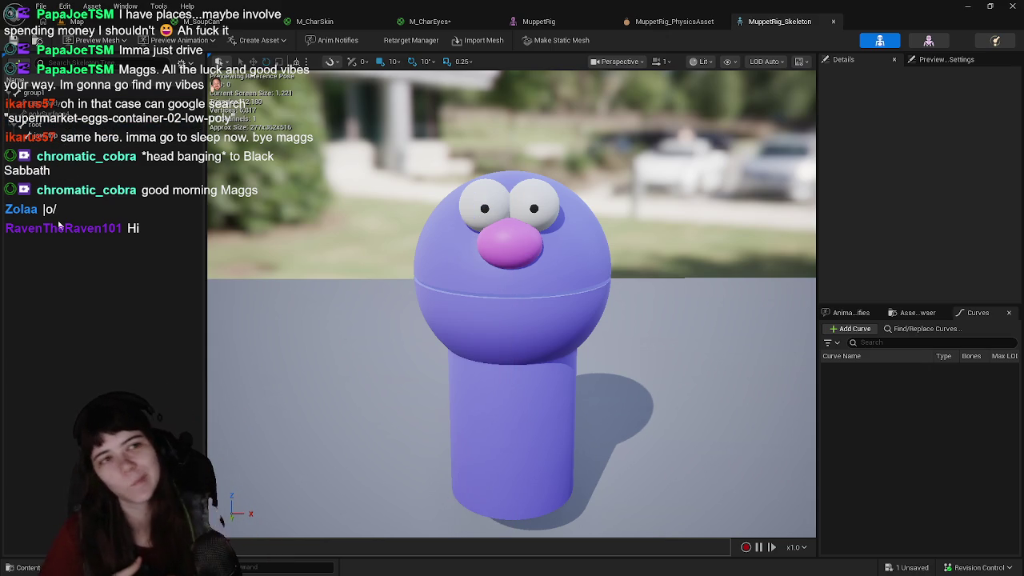
View the MuppetRig physics asset, then close the physics asset, skeleton and mesh editors
{"action": "left_click", "coordinate": [674, 22]}
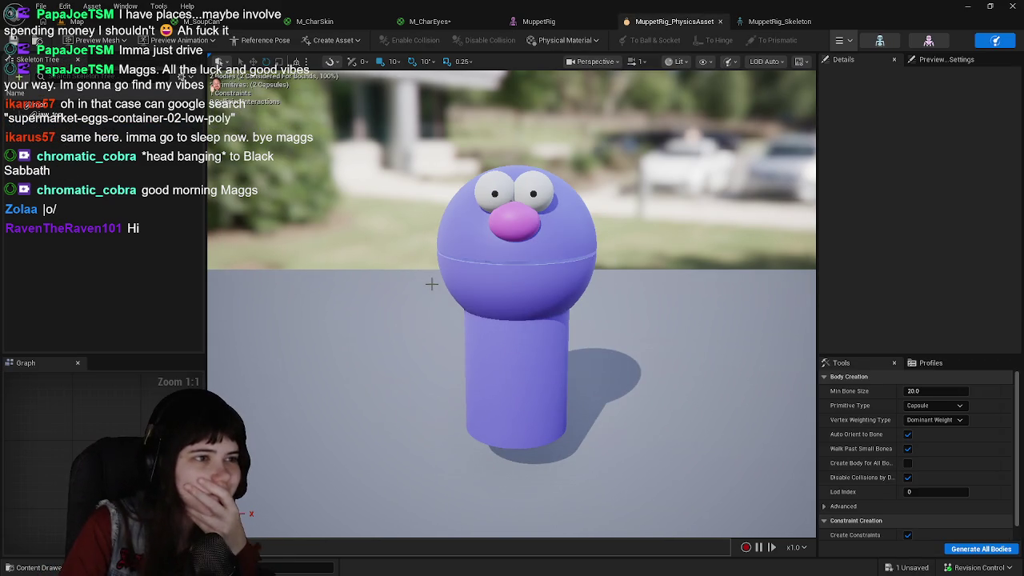
{"action": "left_click", "coordinate": [722, 22]}
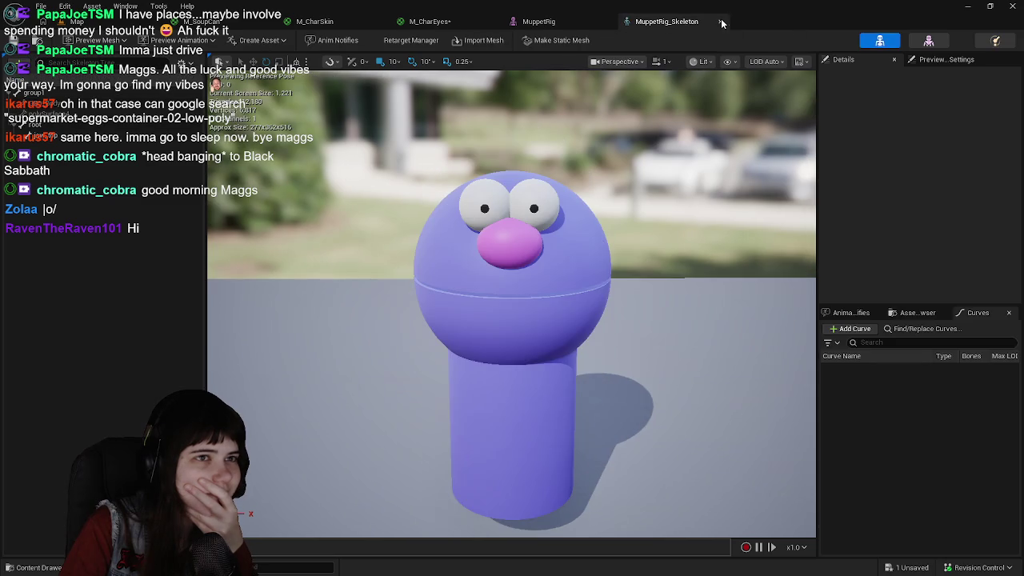
{"action": "left_click", "coordinate": [721, 21]}
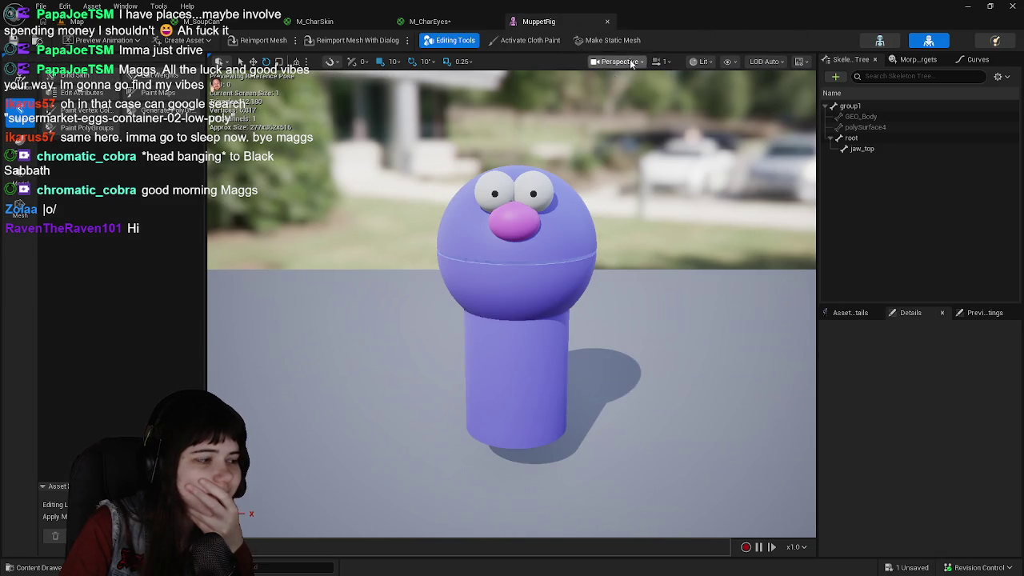
{"action": "left_click", "coordinate": [607, 21]}
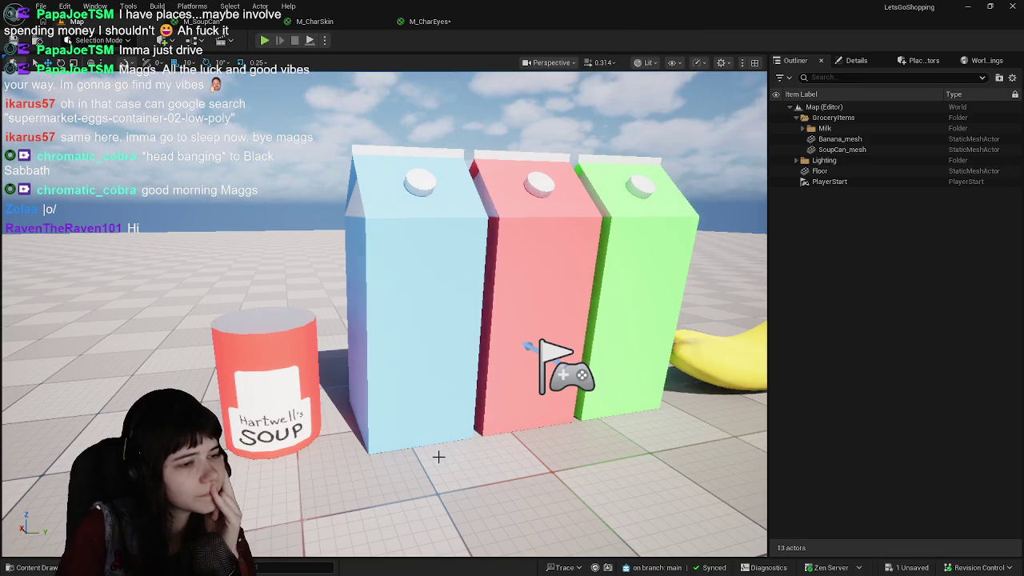
Reopen the Characters folder and open M_CharEyes in the material editor
{"action": "left_click", "coordinate": [36, 568]}
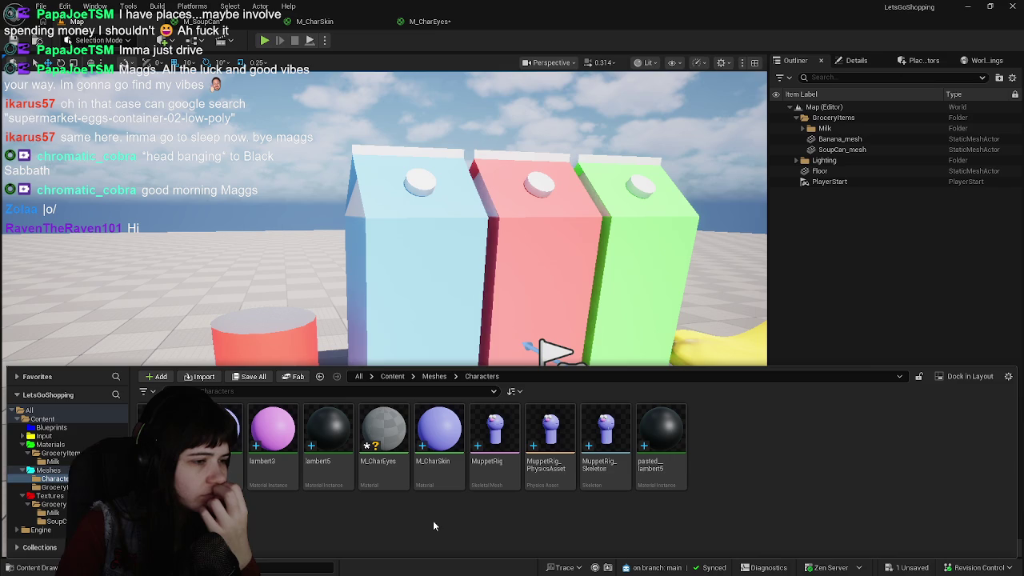
{"action": "left_click", "coordinate": [36, 567]}
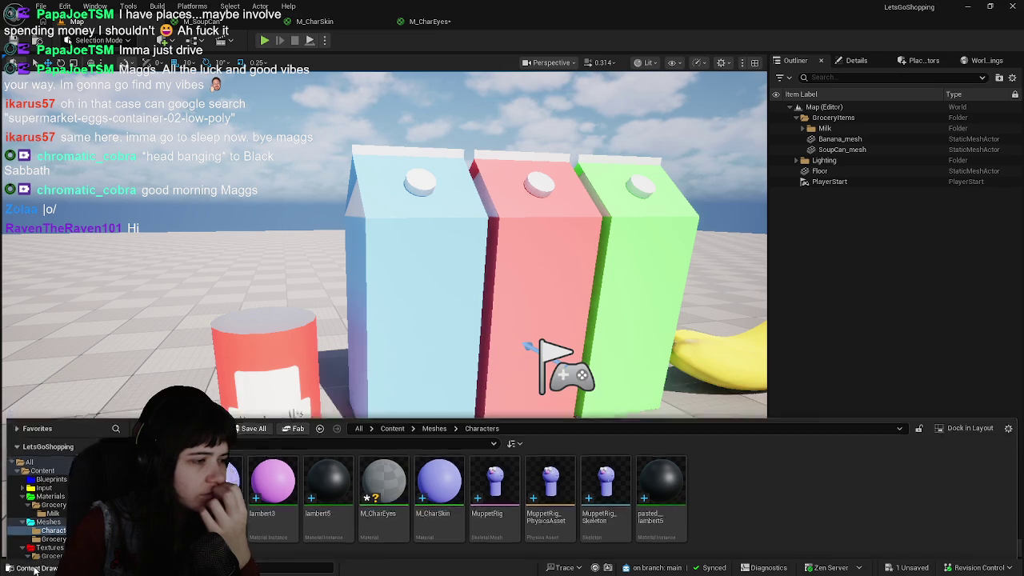
{"action": "scroll", "coordinate": [326, 355], "scroll_direction": "up", "scroll_amount": 1}
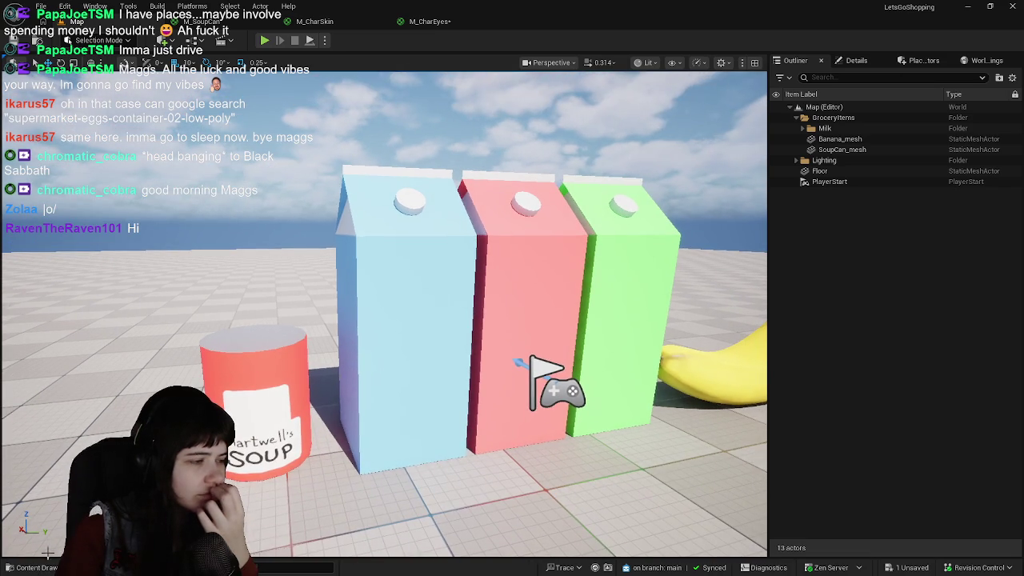
{"action": "left_click", "coordinate": [30, 568]}
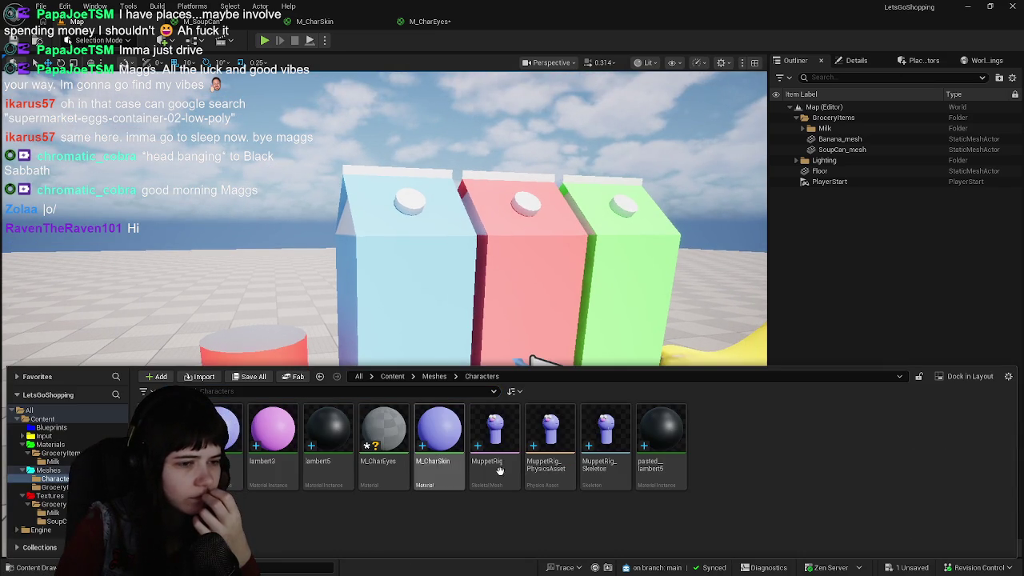
{"action": "double_click", "coordinate": [382, 432]}
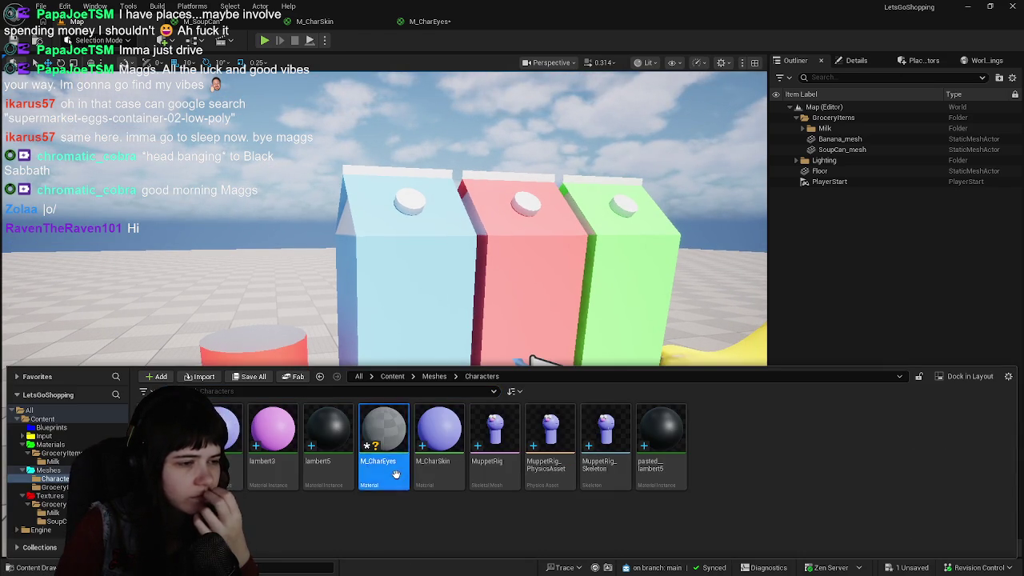
Add a black (0, 0, 0) Constant3Vector to M_CharEyes, wire it to Base Color, and apply
{"action": "left_click_drag", "start_coordinate": [501, 257], "coordinate": [548, 253]}
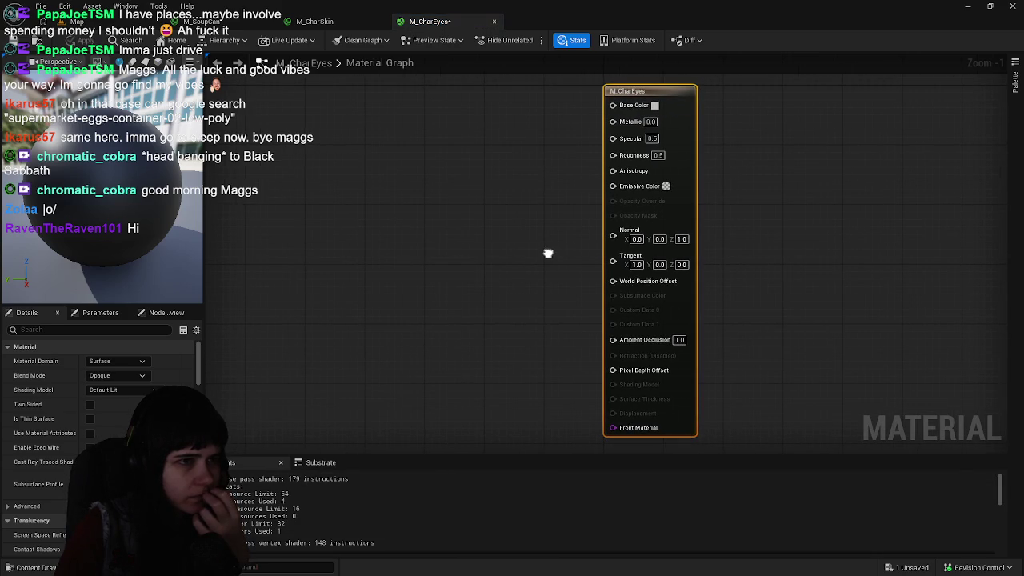
{"action": "left_click_drag", "start_coordinate": [448, 201], "coordinate": [450, 204]}
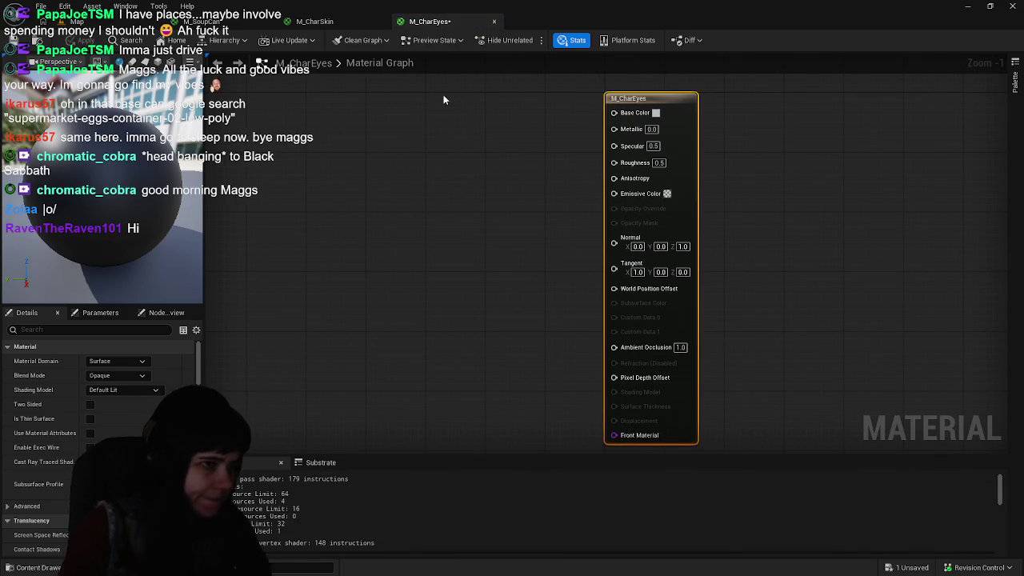
{"action": "left_click", "coordinate": [392, 102]}
{"action": "left_click_drag", "start_coordinate": [423, 99], "coordinate": [400, 98]}
{"action": "mouse_move", "coordinate": [461, 111]}
{"action": "left_mouse_down"}
{"action": "mouse_move", "coordinate": [464, 126]}
{"action": "mouse_move", "coordinate": [624, 115]}
{"action": "left_mouse_up"}
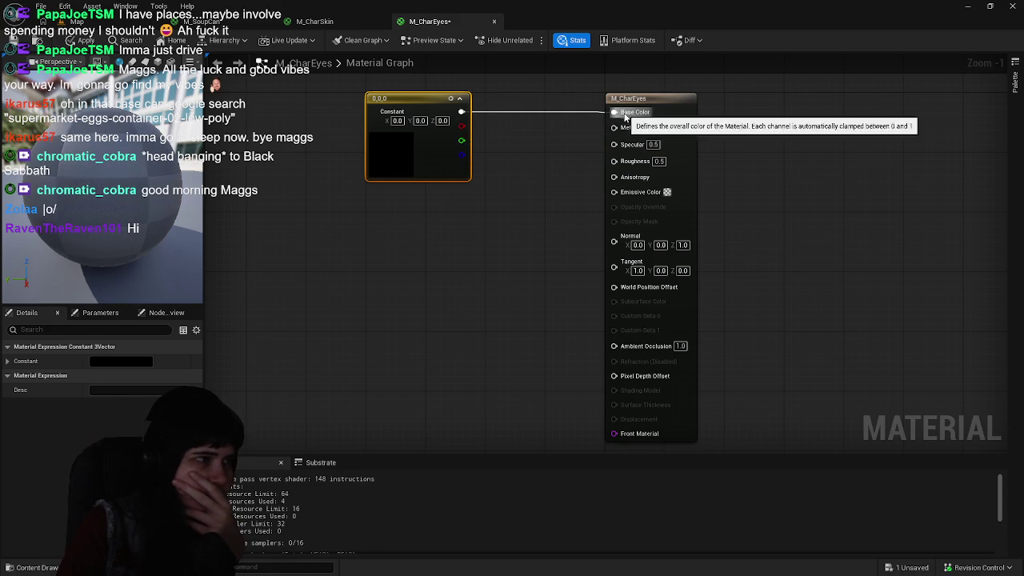
{"action": "left_click", "coordinate": [84, 40]}
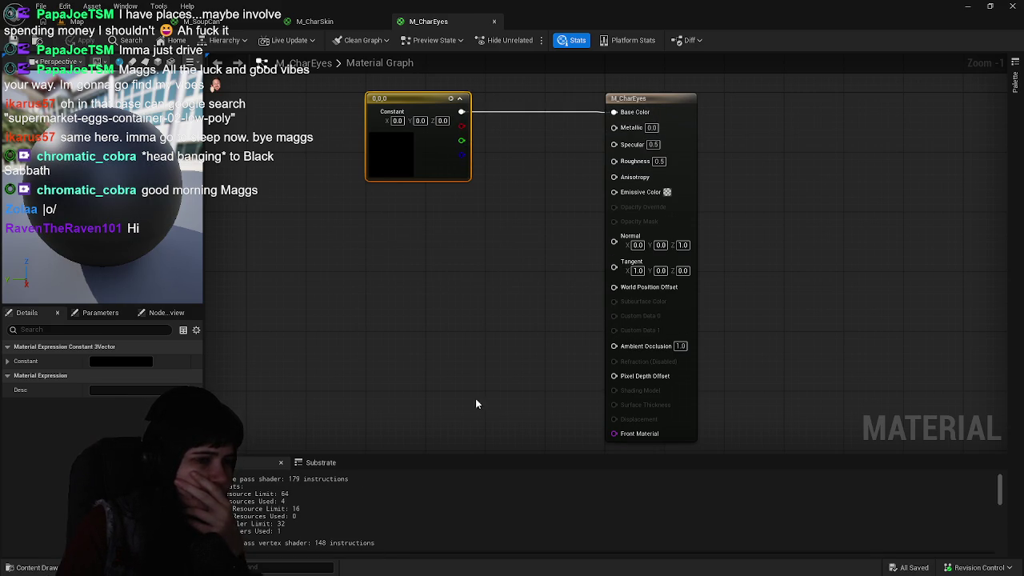
Save M_CharEyes, then bring up the create menu in the Characters folder
{"action": "key", "text": "ctrl+space"}
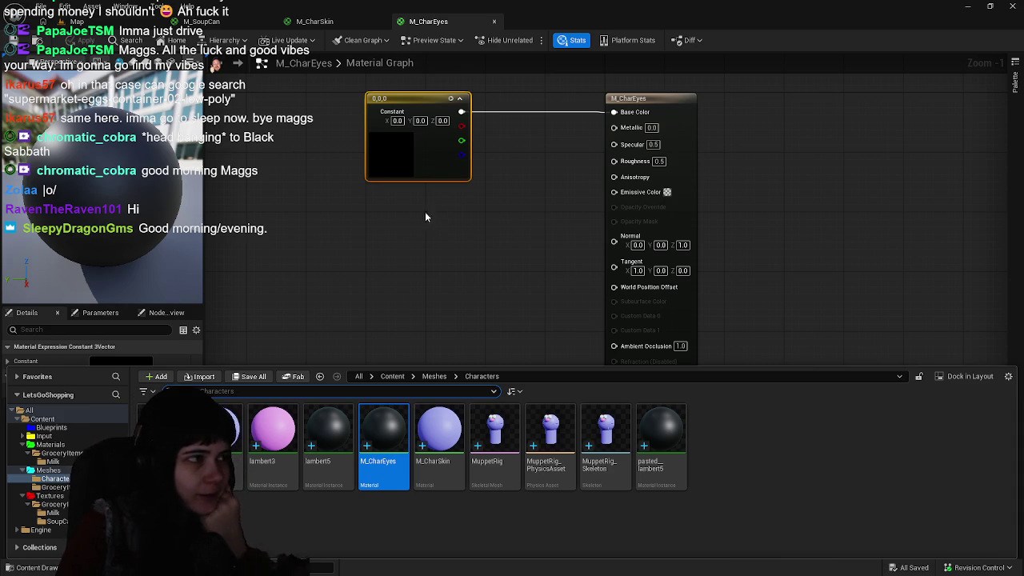
{"action": "key", "text": "ctrl+s"}
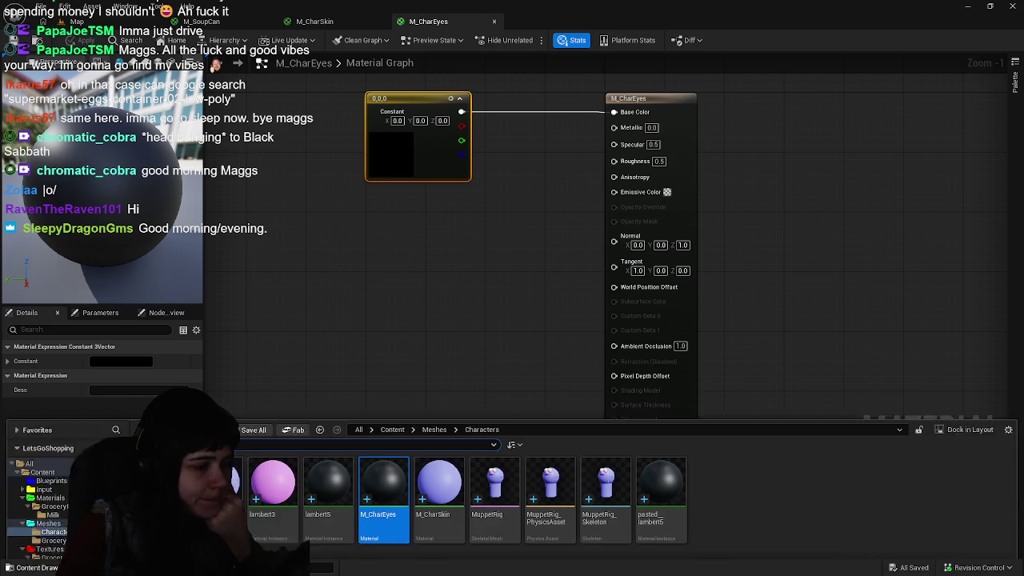
{"action": "left_click", "coordinate": [478, 268]}
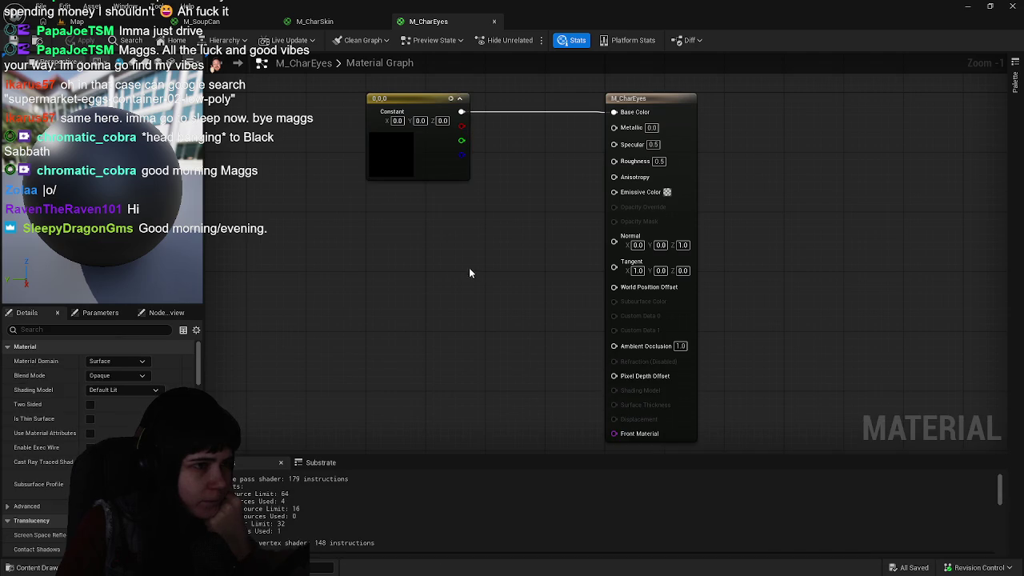
{"action": "left_click", "coordinate": [13, 42]}
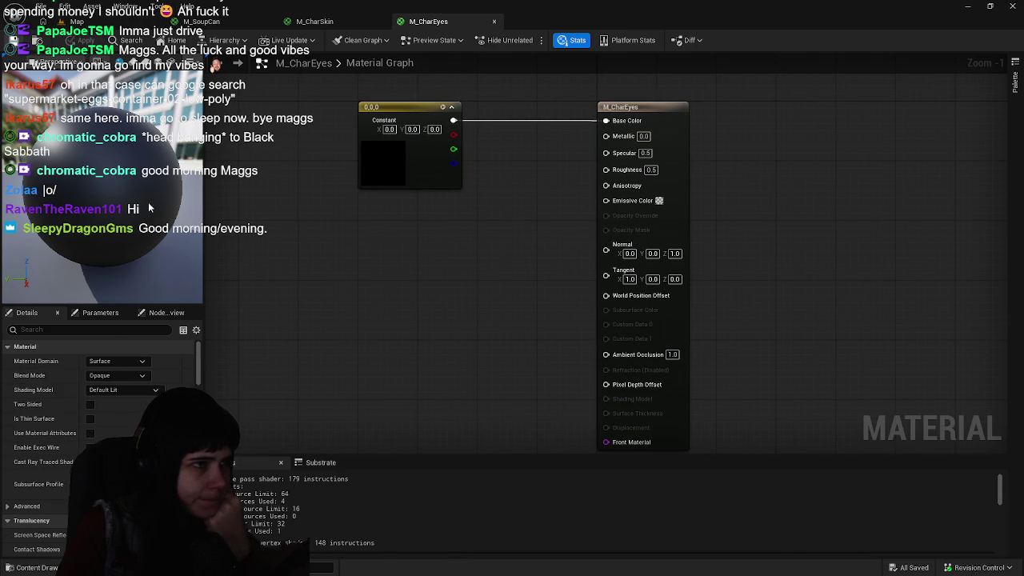
{"action": "left_click", "coordinate": [36, 568]}
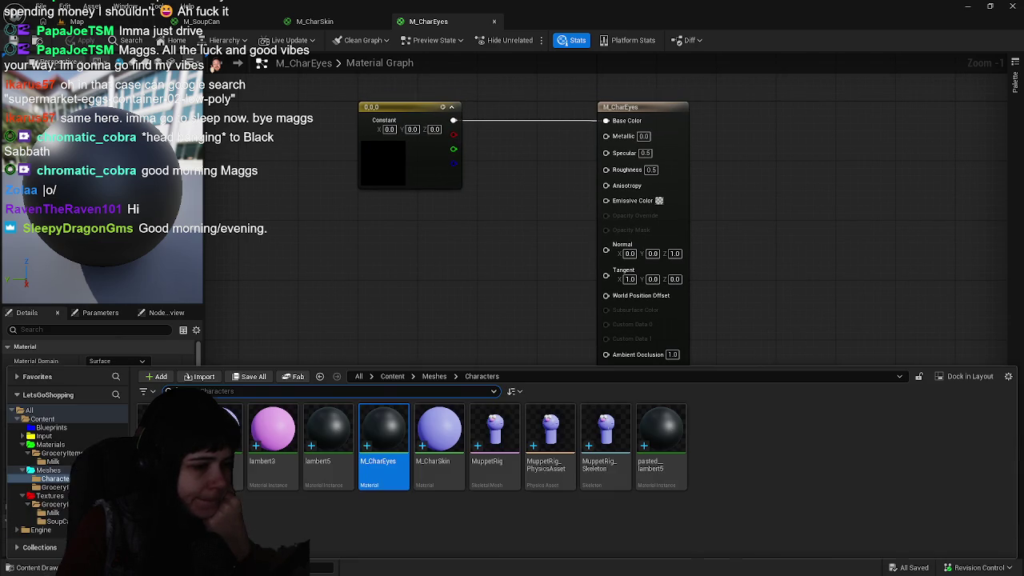
{"action": "left_click", "coordinate": [425, 523]}
{"action": "right_click", "coordinate": [401, 518]}
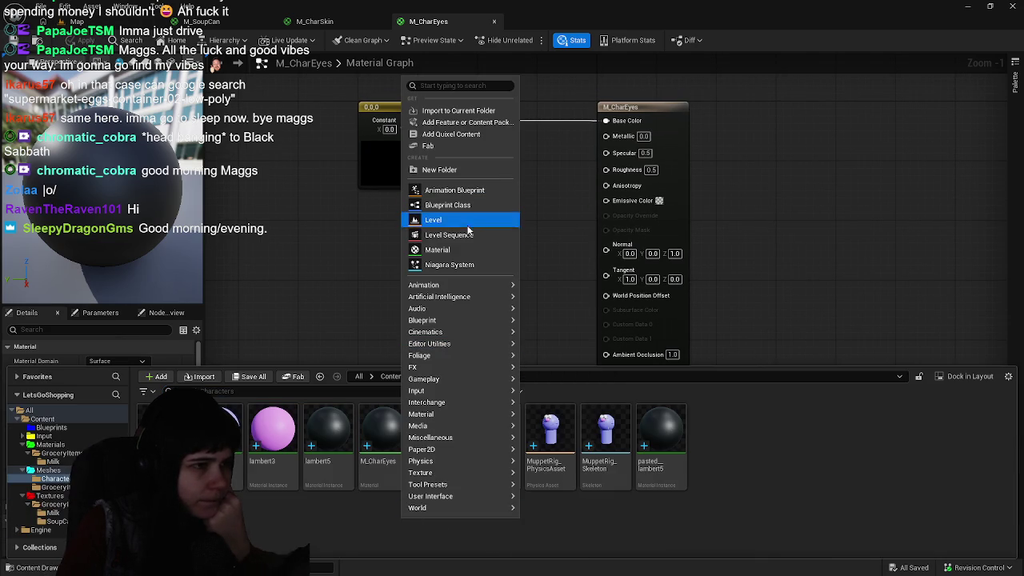
Create a new material named M_CharHat and open it
{"action": "left_click", "coordinate": [453, 250]}
{"action": "type", "text": "M_C"}
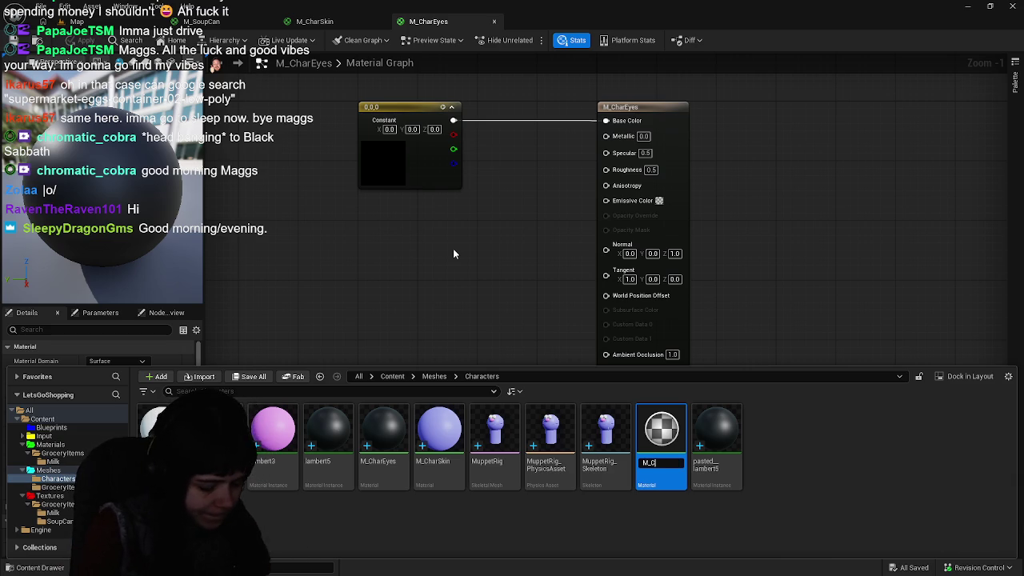
{"action": "type", "text": "harHat"}
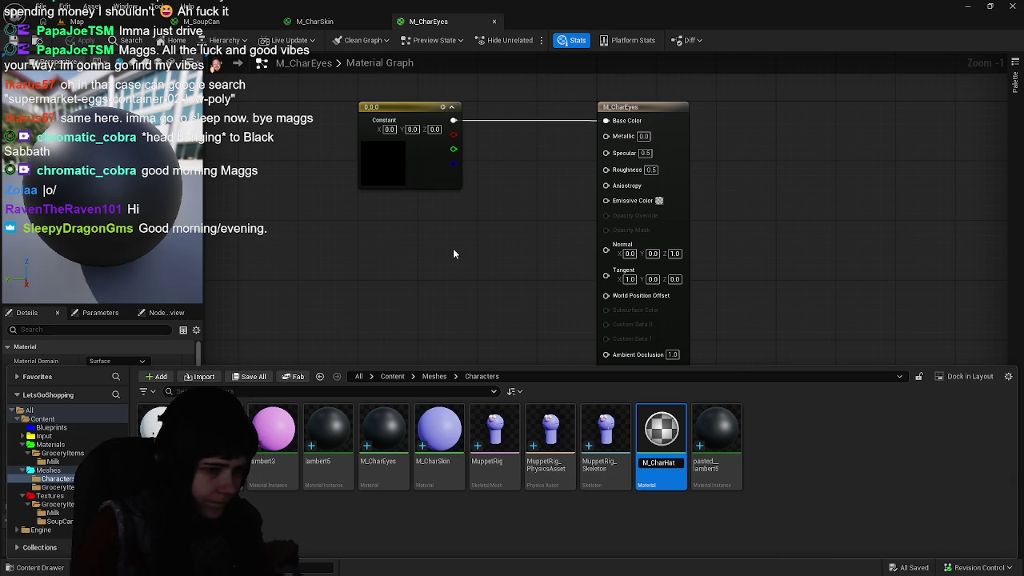
{"action": "key", "text": "Return"}
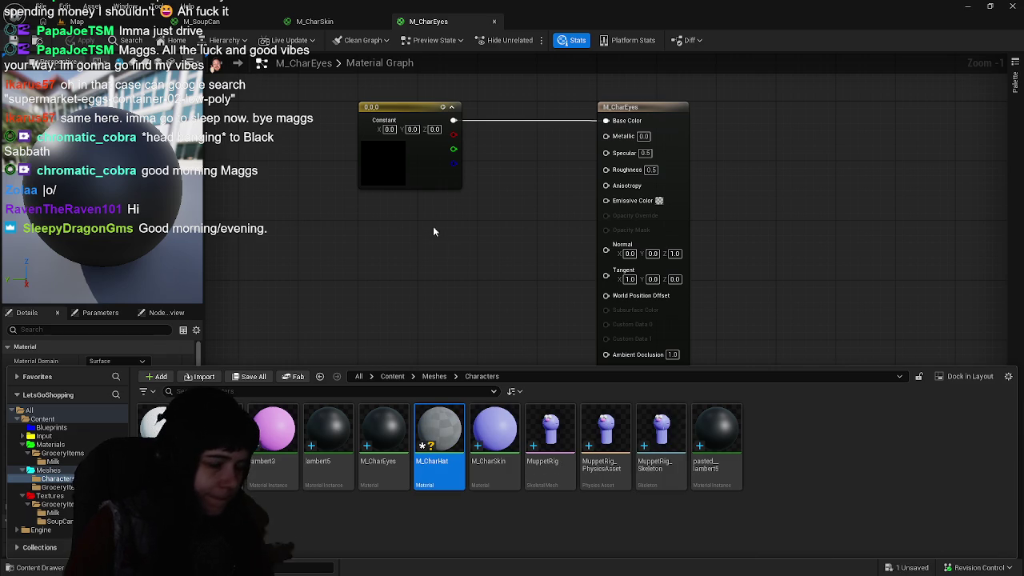
{"action": "double_click", "coordinate": [444, 447]}
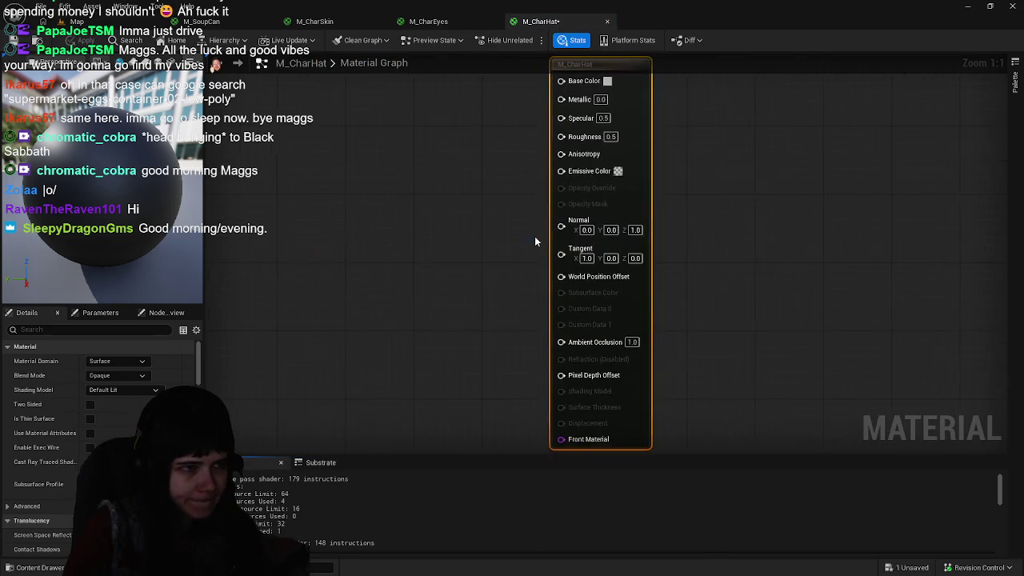
Feed a white (1, 1, 1) constant into M_CharHat's Base Color and save it
{"action": "scroll", "coordinate": [576, 231], "scroll_direction": "down", "scroll_amount": 1}
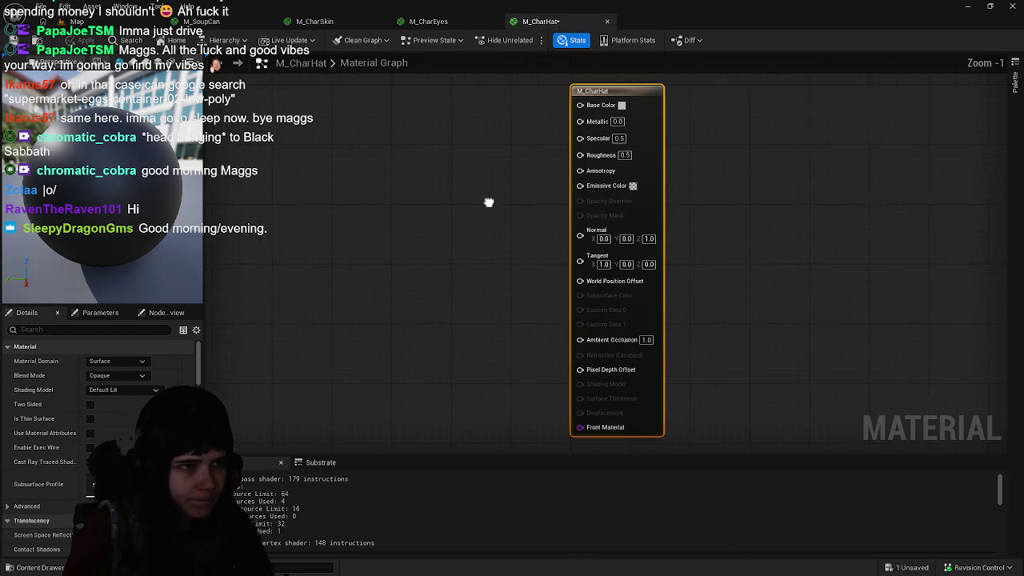
{"action": "left_click", "coordinate": [371, 127]}
{"action": "mouse_move", "coordinate": [412, 142]}
{"action": "left_mouse_down"}
{"action": "mouse_move", "coordinate": [404, 104]}
{"action": "mouse_move", "coordinate": [571, 116]}
{"action": "left_mouse_up"}
{"action": "double_click", "coordinate": [410, 145]}
{"action": "left_click_drag", "start_coordinate": [591, 312], "coordinate": [614, 312]}
{"action": "left_click", "coordinate": [569, 385]}
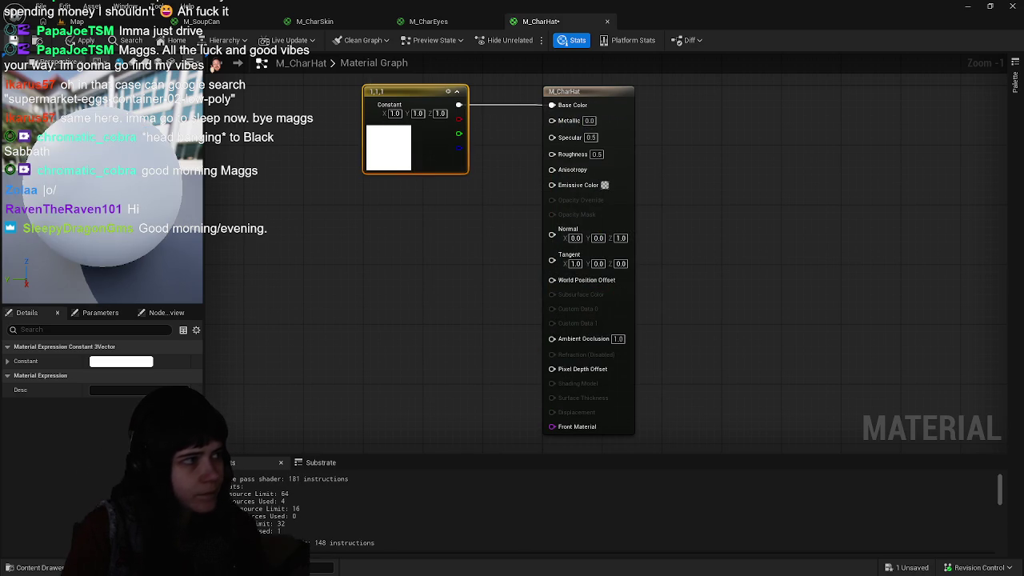
{"action": "key", "text": "ctrl+s"}
Close the M_CharHat, M_CharEyes and M_CharSkin material editors
{"action": "key", "text": "ctrl+space"}
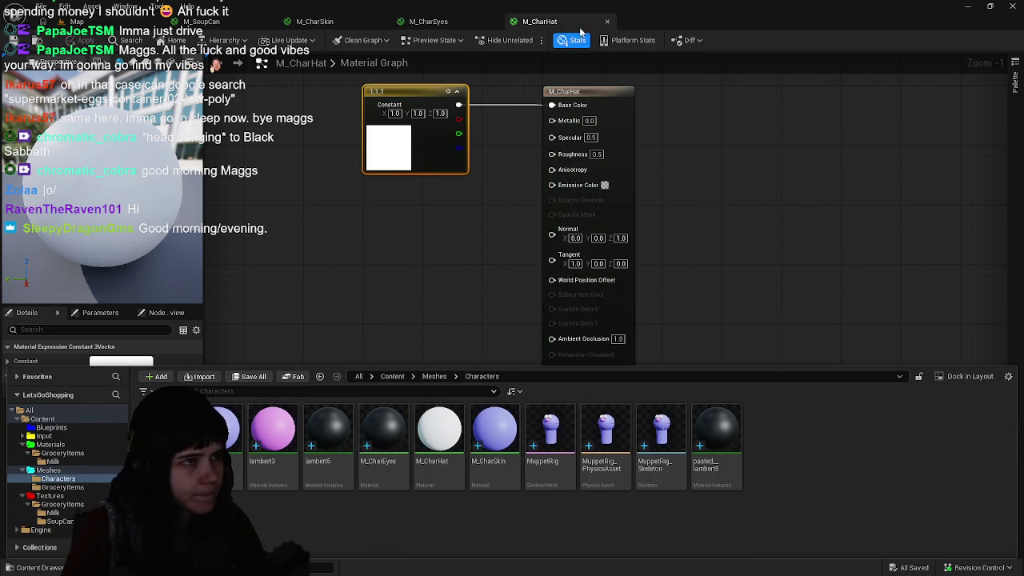
{"action": "left_click", "coordinate": [607, 22]}
{"action": "left_click", "coordinate": [494, 21]}
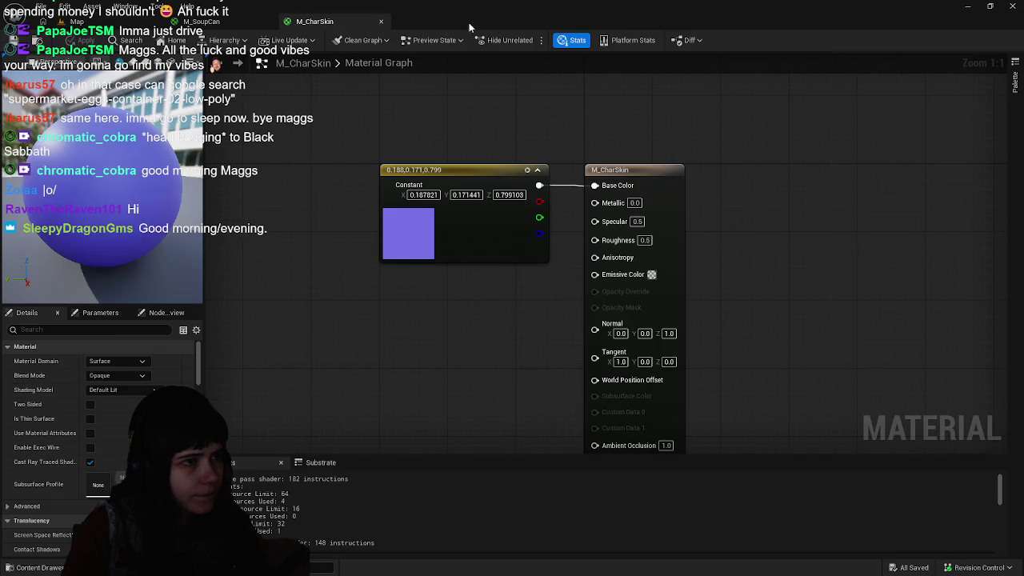
{"action": "left_click", "coordinate": [380, 22]}
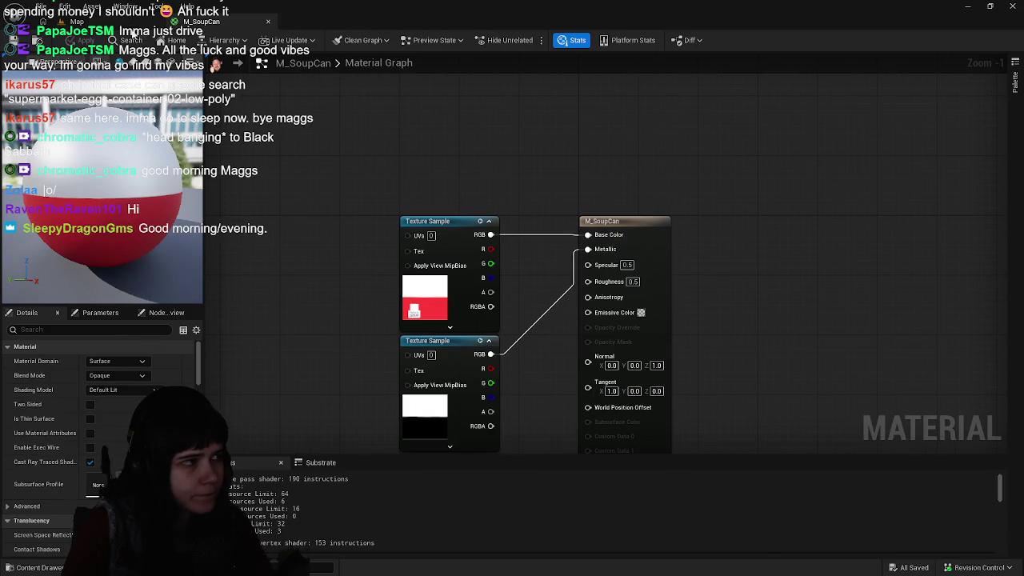
Duplicate M_CharSkin in the Characters folder and name the copy M_CharNose
{"action": "left_click", "coordinate": [268, 24]}
{"action": "left_click", "coordinate": [32, 567]}
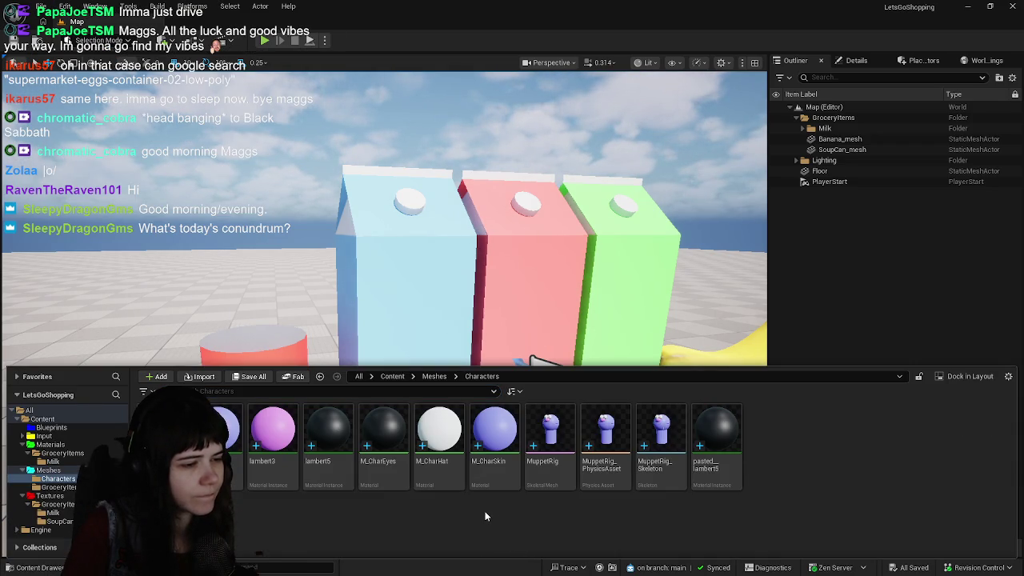
{"action": "left_click", "coordinate": [494, 472]}
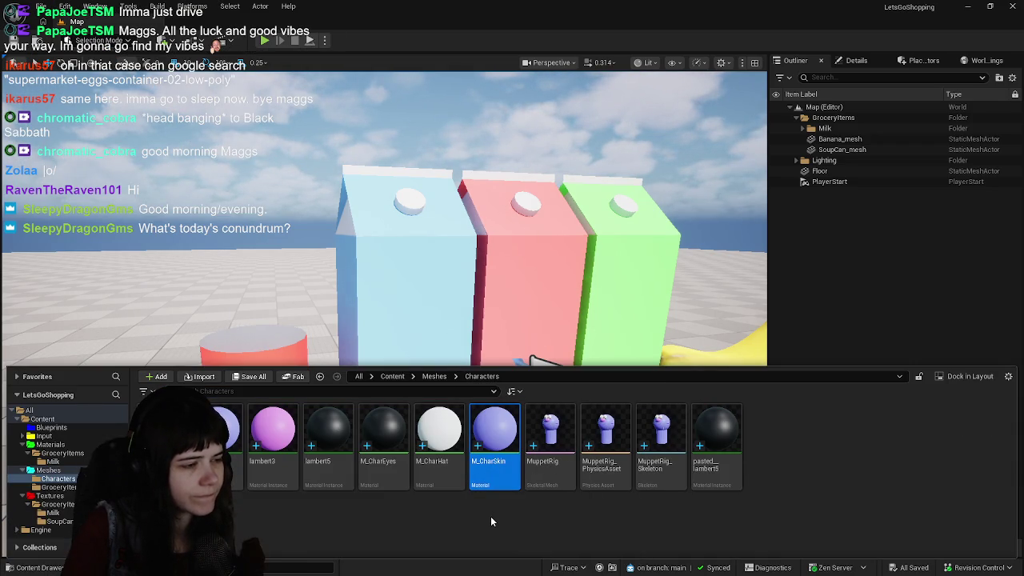
{"action": "key", "text": "ctrl+d"}
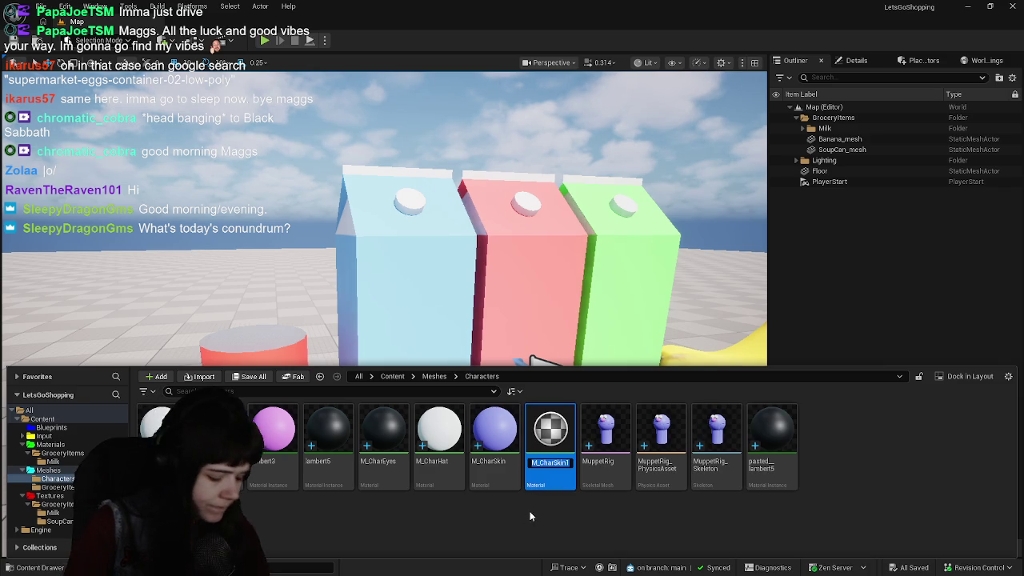
{"action": "type", "text": "M"}
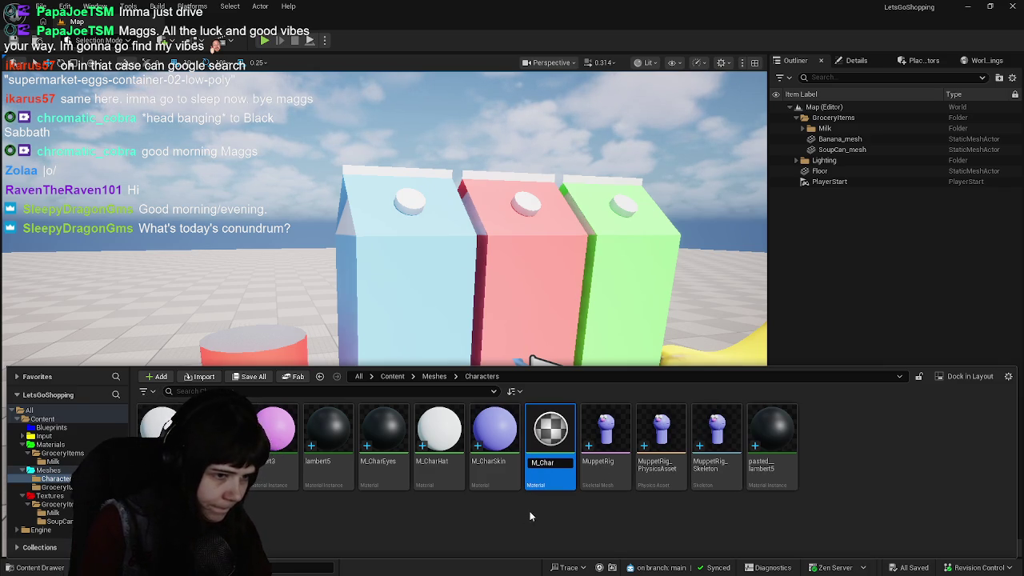
{"action": "key", "text": "Return"}
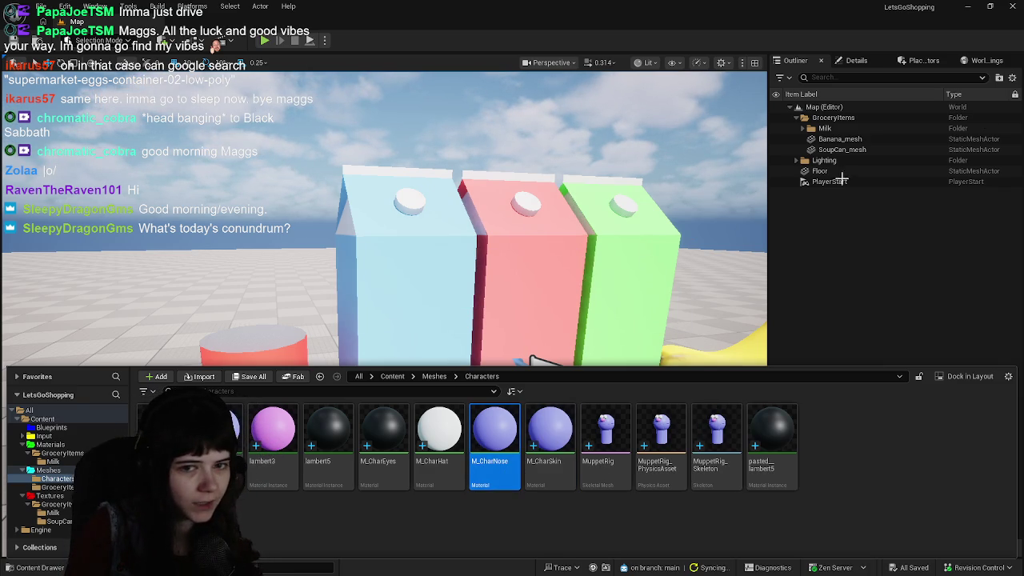
Open M_CharNose and read lambert3's pink DiffuseColor value, then close lambert3
{"action": "double_click", "coordinate": [495, 432]}
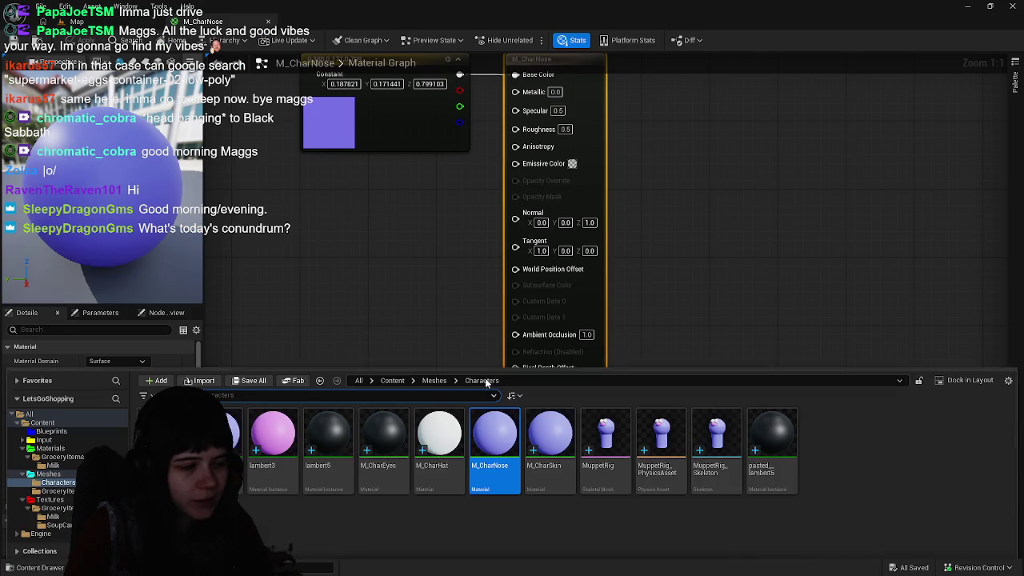
{"action": "double_click", "coordinate": [273, 432]}
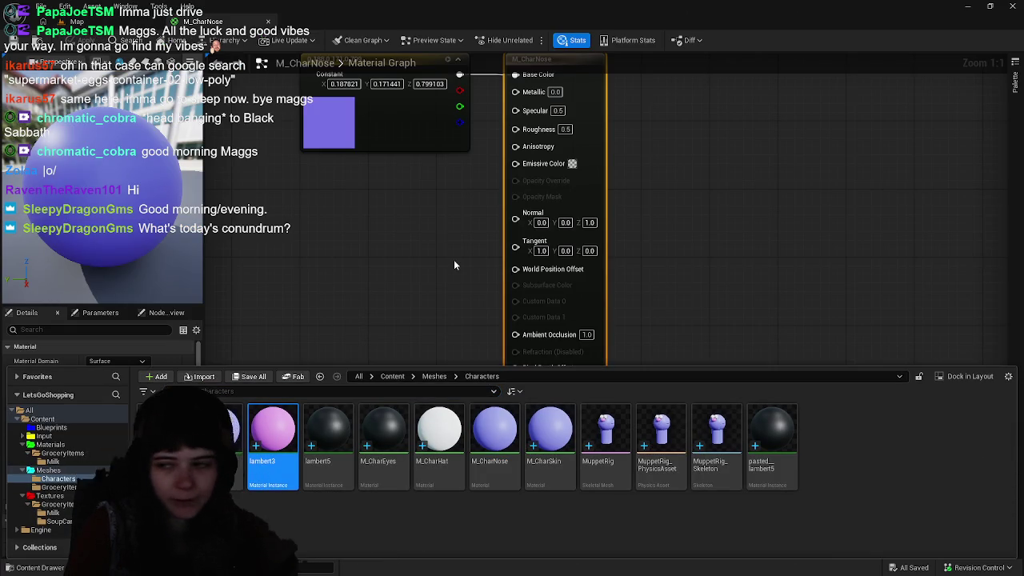
{"action": "scroll", "coordinate": [519, 261], "scroll_direction": "down", "scroll_amount": 2}
{"action": "mouse_move", "coordinate": [518, 260]}
{"action": "left_mouse_down"}
{"action": "mouse_move", "coordinate": [480, 264]}
{"action": "mouse_move", "coordinate": [512, 268]}
{"action": "left_mouse_up"}
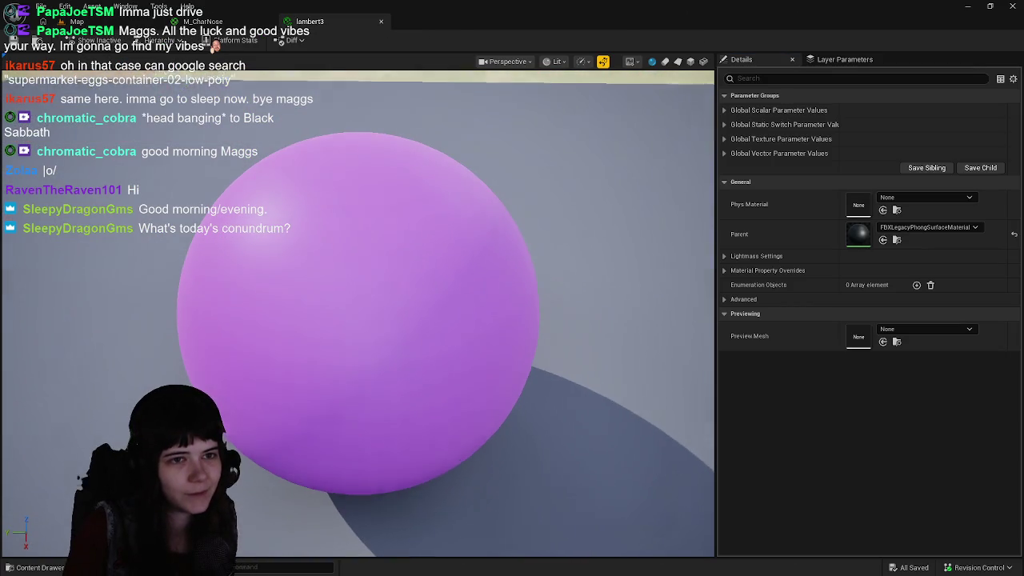
{"action": "left_click", "coordinate": [726, 153]}
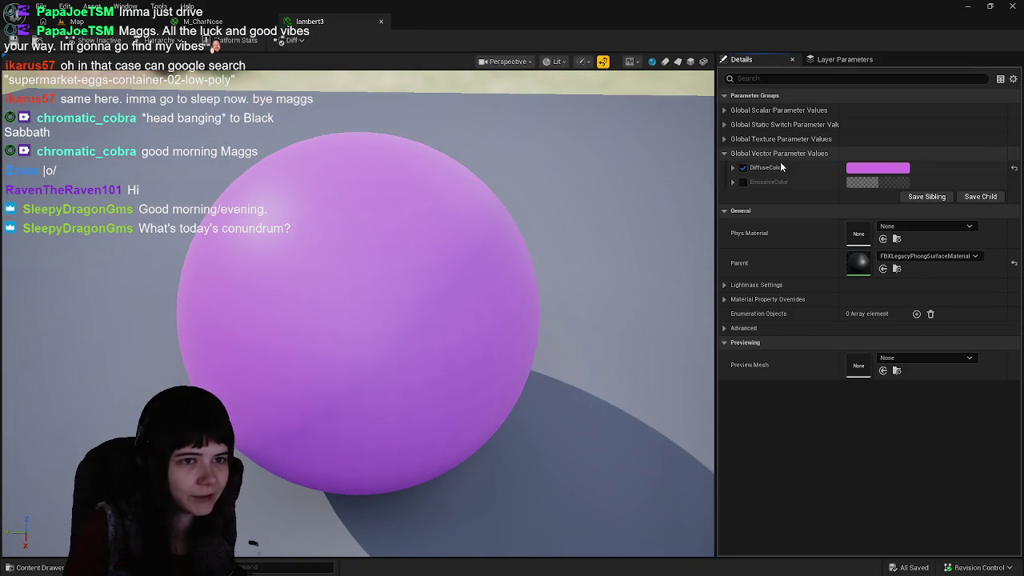
{"action": "left_click", "coordinate": [886, 171]}
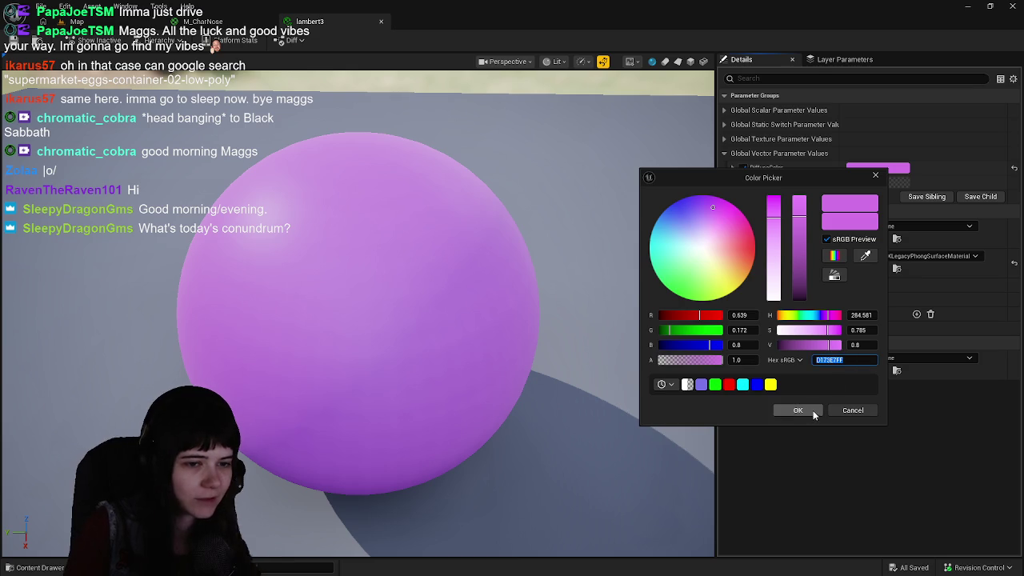
{"action": "left_click", "coordinate": [847, 411]}
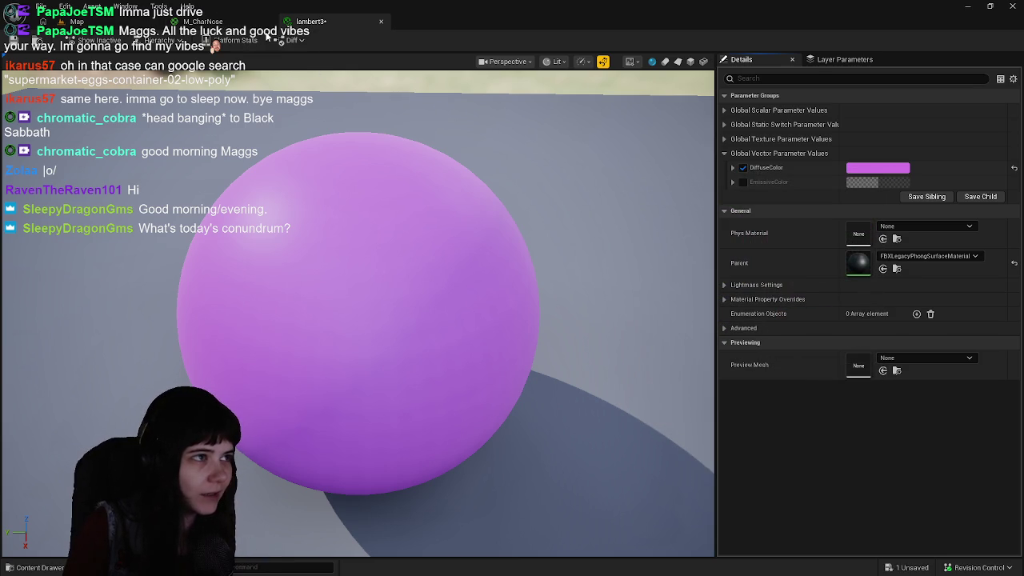
{"action": "left_click", "coordinate": [380, 24]}
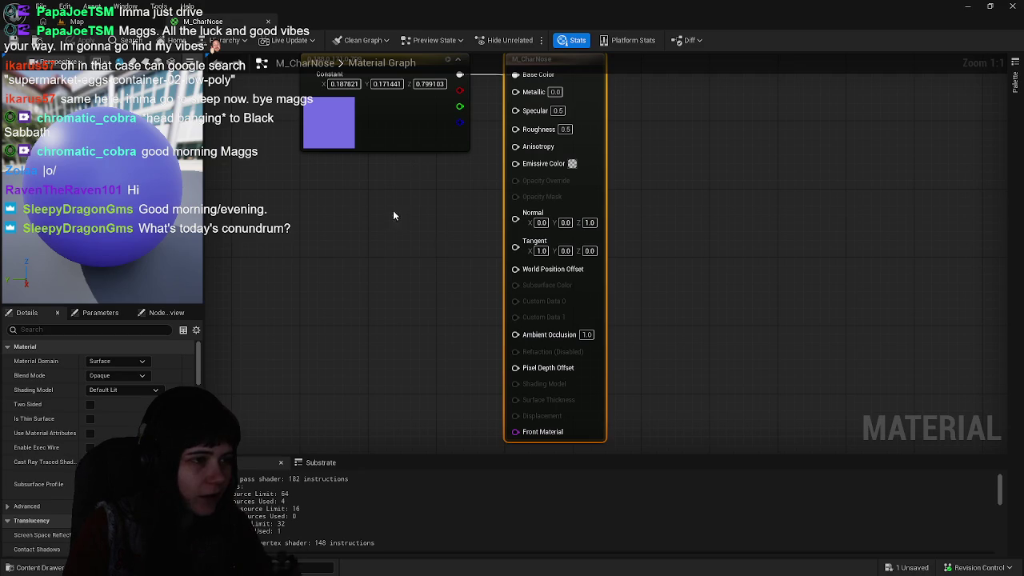
Set M_CharNose's constant to pink (0.638, 0.171, 0.799), apply, and close the editor
{"action": "double_click", "coordinate": [413, 197]}
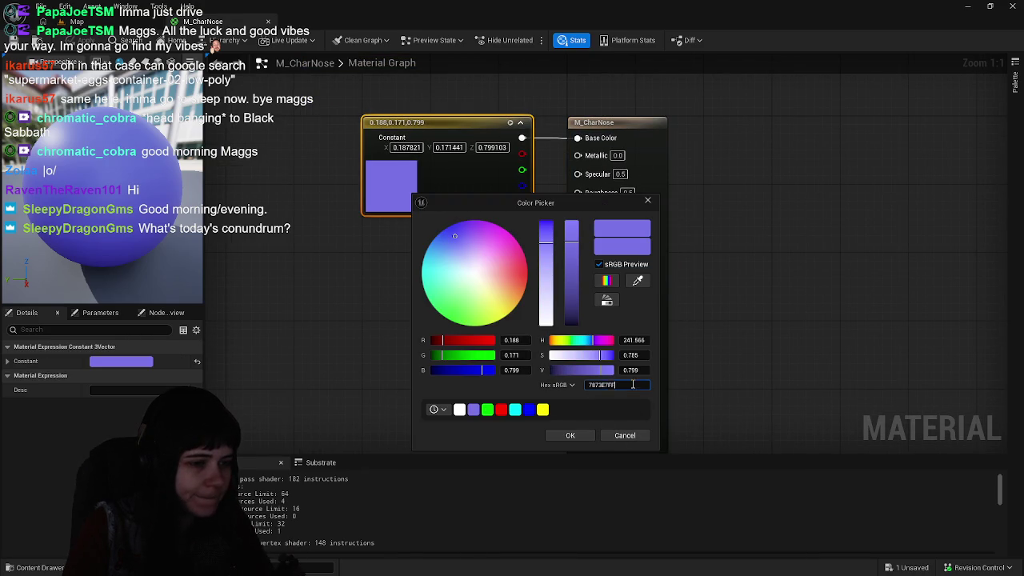
{"action": "left_click", "coordinate": [582, 439]}
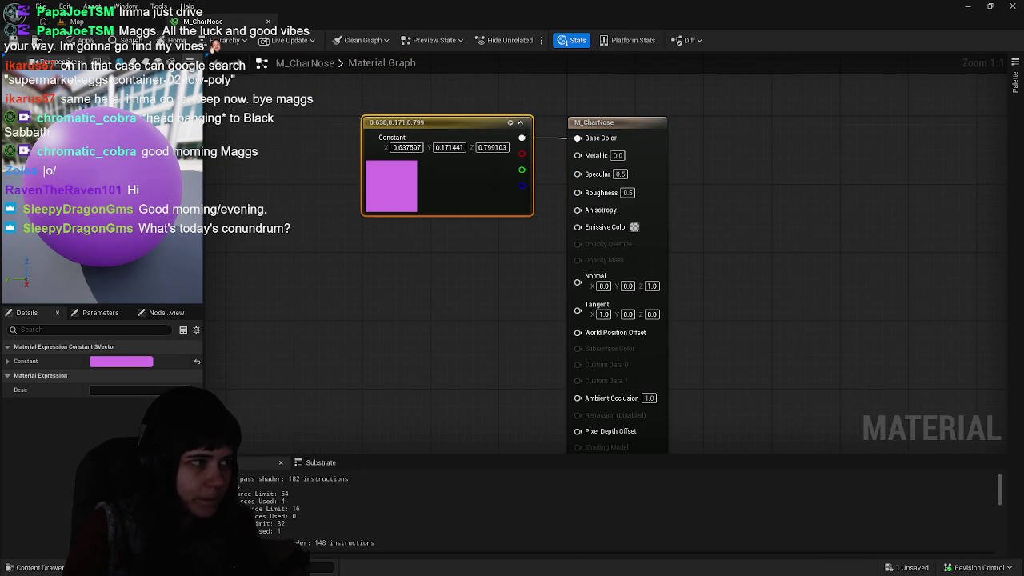
{"action": "left_click", "coordinate": [16, 42]}
{"action": "left_click", "coordinate": [268, 21]}
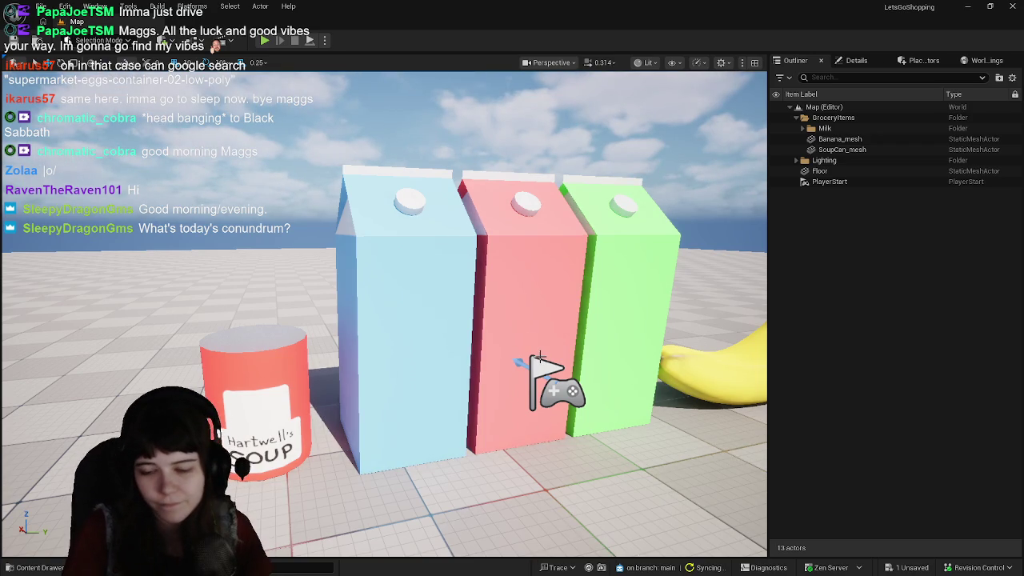
{"action": "mouse_move", "coordinate": [237, 464]}
{"action": "left_mouse_down"}
{"action": "mouse_move", "coordinate": [608, 425]}
{"action": "mouse_move", "coordinate": [592, 424]}
{"action": "mouse_move", "coordinate": [704, 360]}
{"action": "mouse_move", "coordinate": [600, 448]}
{"action": "mouse_move", "coordinate": [624, 440]}
{"action": "left_mouse_up"}
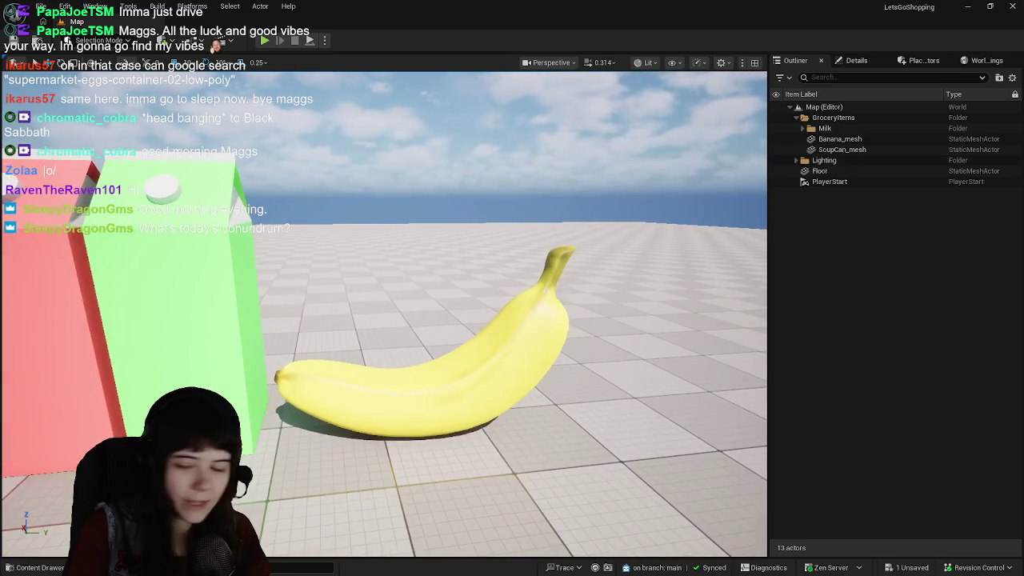
{"action": "mouse_move", "coordinate": [624, 440]}
{"action": "left_mouse_down"}
{"action": "mouse_move", "coordinate": [592, 440]}
{"action": "mouse_move", "coordinate": [588, 429]}
{"action": "mouse_move", "coordinate": [588, 448]}
{"action": "mouse_move", "coordinate": [560, 448]}
{"action": "mouse_move", "coordinate": [560, 464]}
{"action": "mouse_move", "coordinate": [520, 464]}
{"action": "mouse_move", "coordinate": [536, 464]}
{"action": "mouse_move", "coordinate": [536, 479]}
{"action": "mouse_move", "coordinate": [512, 468]}
{"action": "left_mouse_up"}
{"action": "mouse_move", "coordinate": [585, 483]}
{"action": "left_mouse_down"}
{"action": "mouse_move", "coordinate": [579, 464]}
{"action": "mouse_move", "coordinate": [584, 482]}
{"action": "left_mouse_up"}
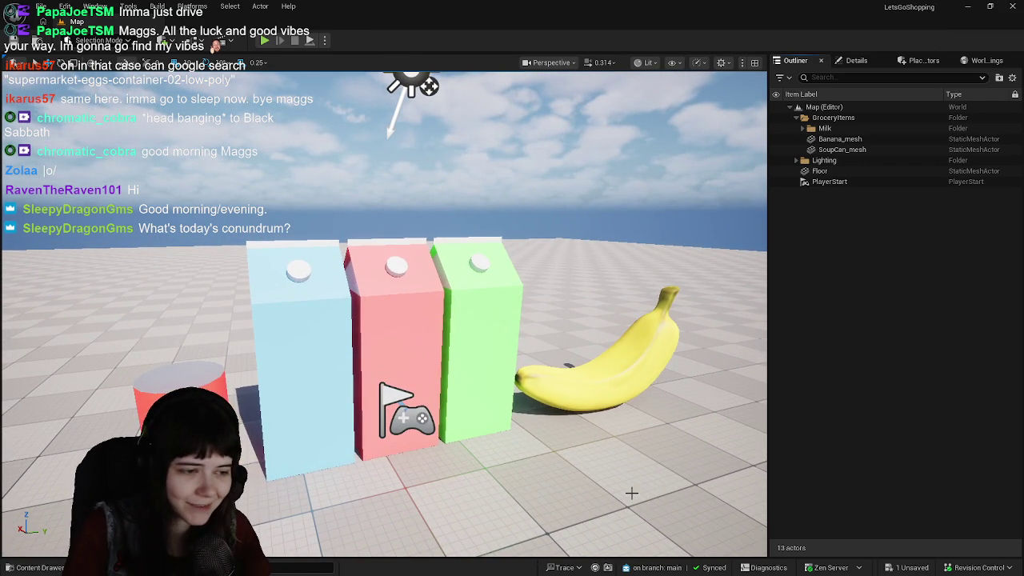
{"action": "key", "text": "ctrl+space"}
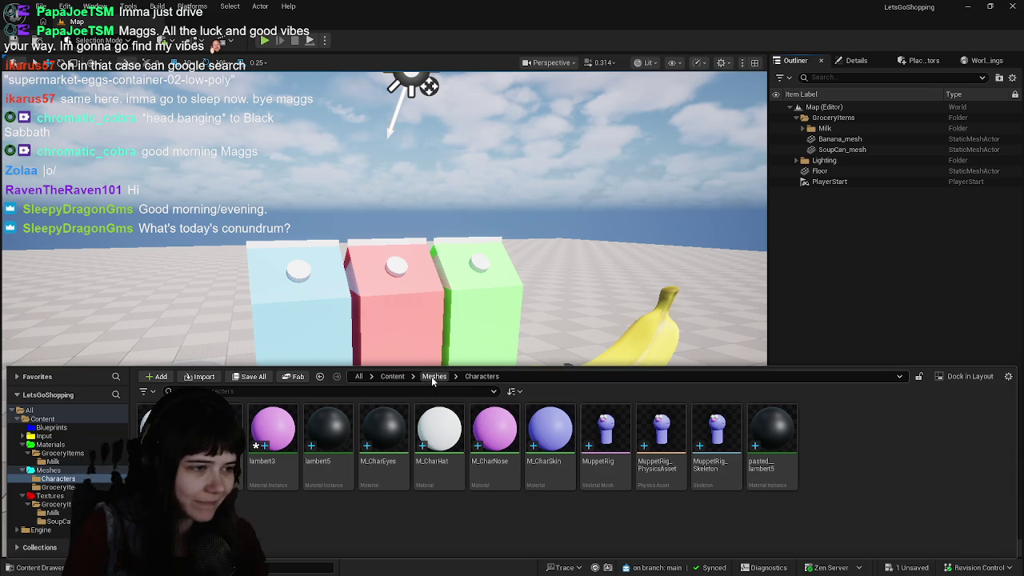
Create a new material named M_SoupCan in the Materials folder
{"action": "left_click", "coordinate": [432, 377]}
{"action": "left_click", "coordinate": [394, 377]}
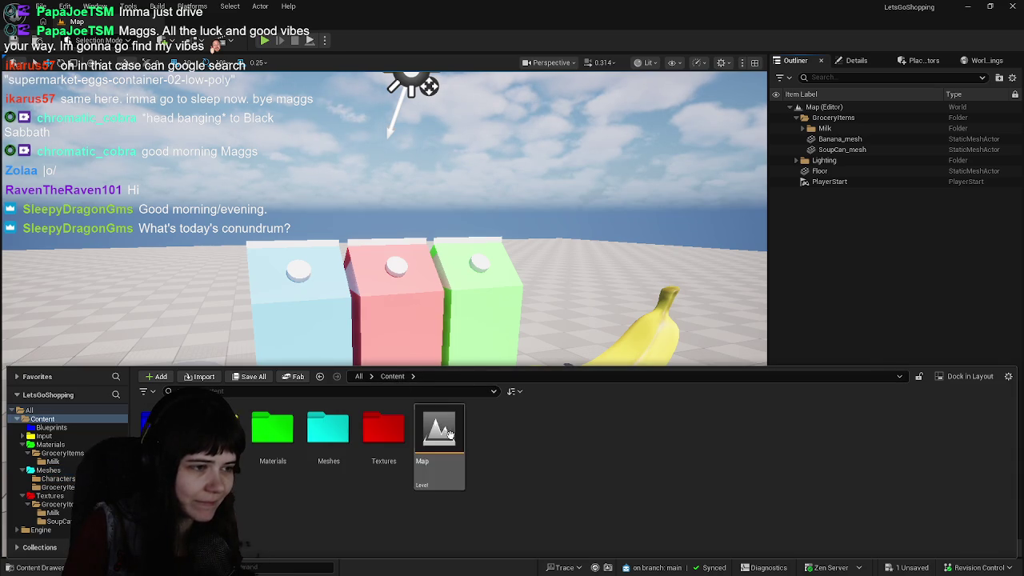
{"action": "double_click", "coordinate": [262, 450]}
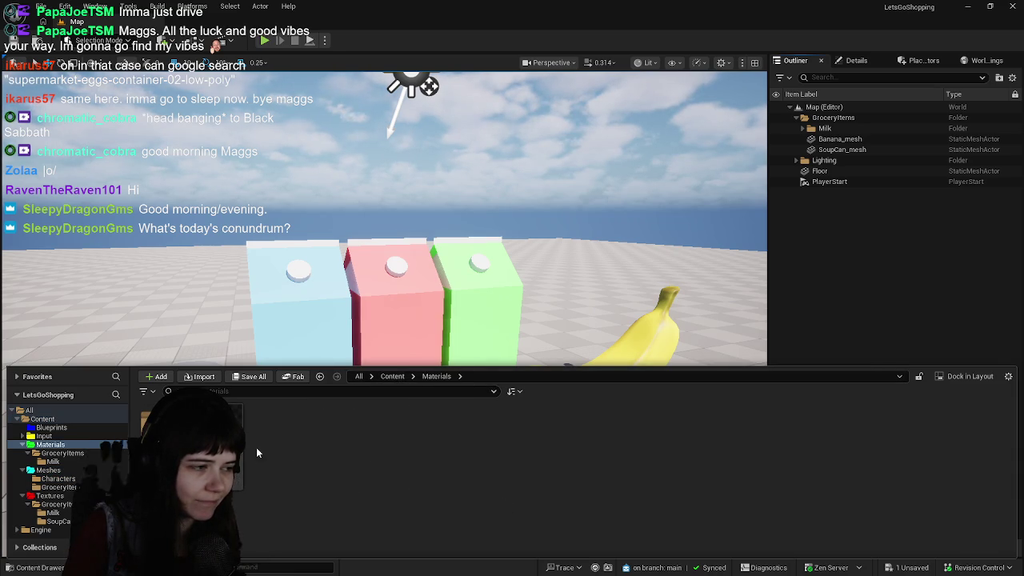
{"action": "right_click", "coordinate": [261, 456]}
{"action": "left_click", "coordinate": [343, 102]}
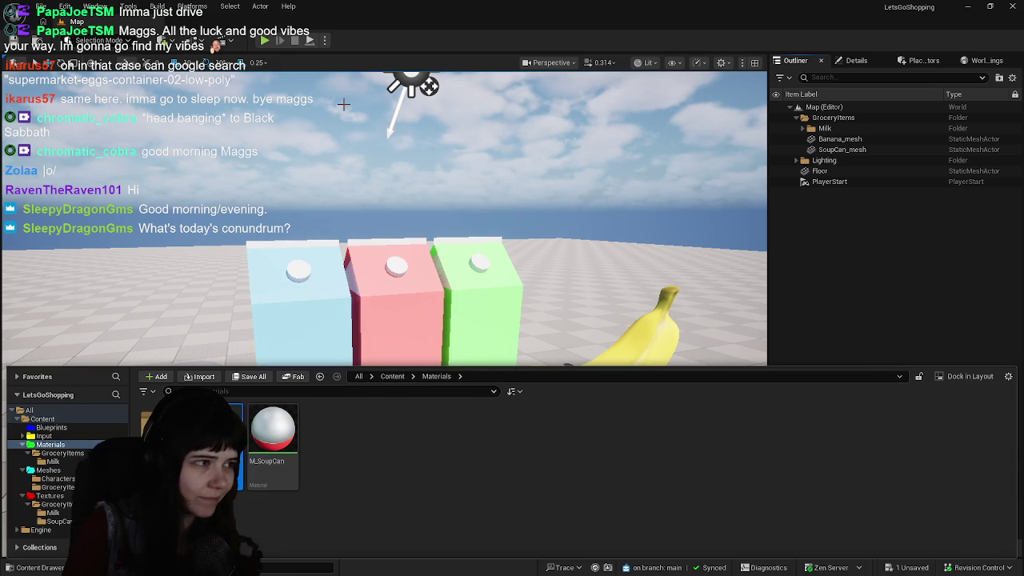
{"action": "type", "text": "M_SoupCan"}
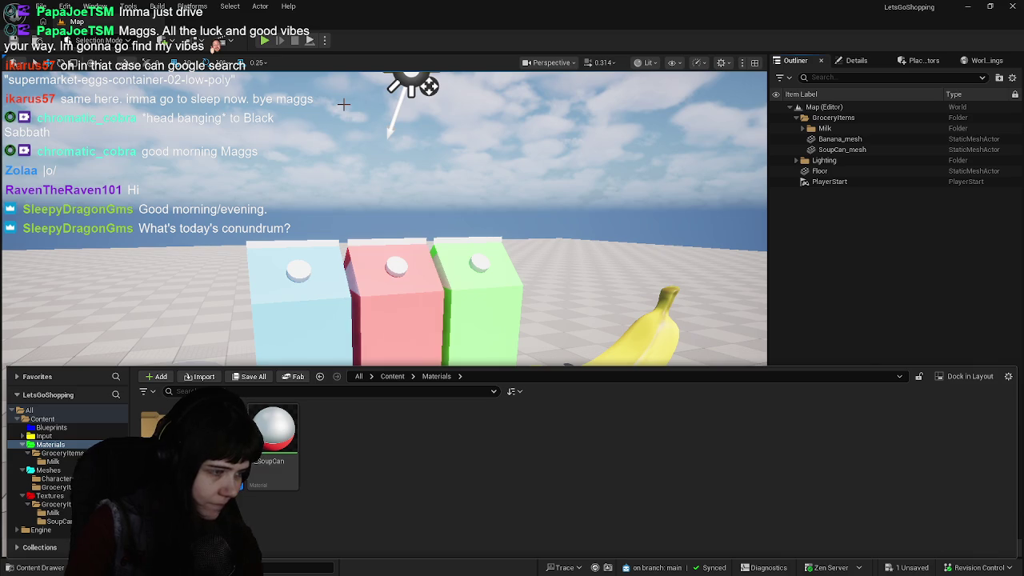
Move M_CharSkin, M_CharNose, M_CharHat and M_CharEyes from Meshes/Characters into Materials/Characters
{"action": "left_click", "coordinate": [392, 376]}
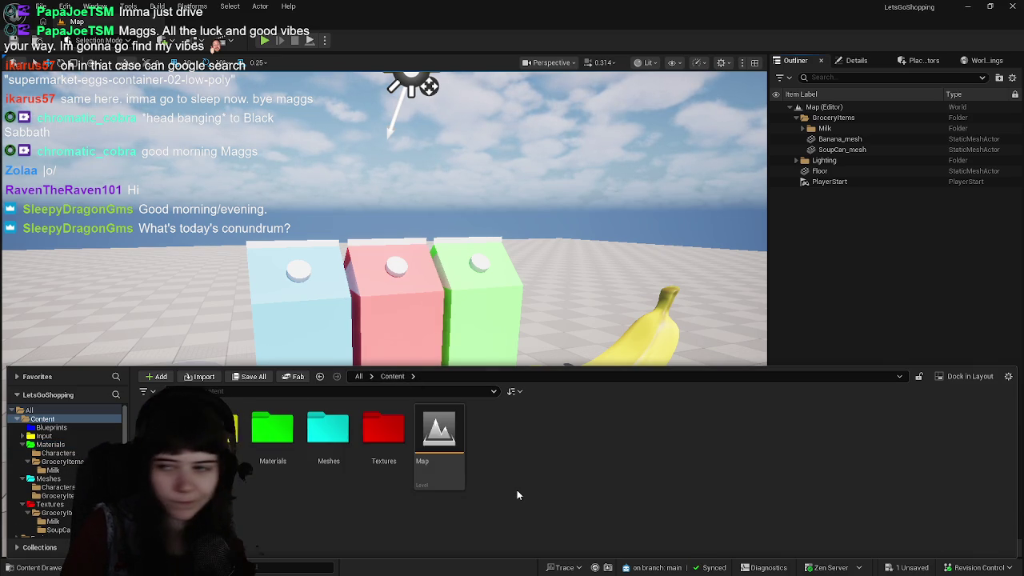
{"action": "left_click", "coordinate": [328, 432]}
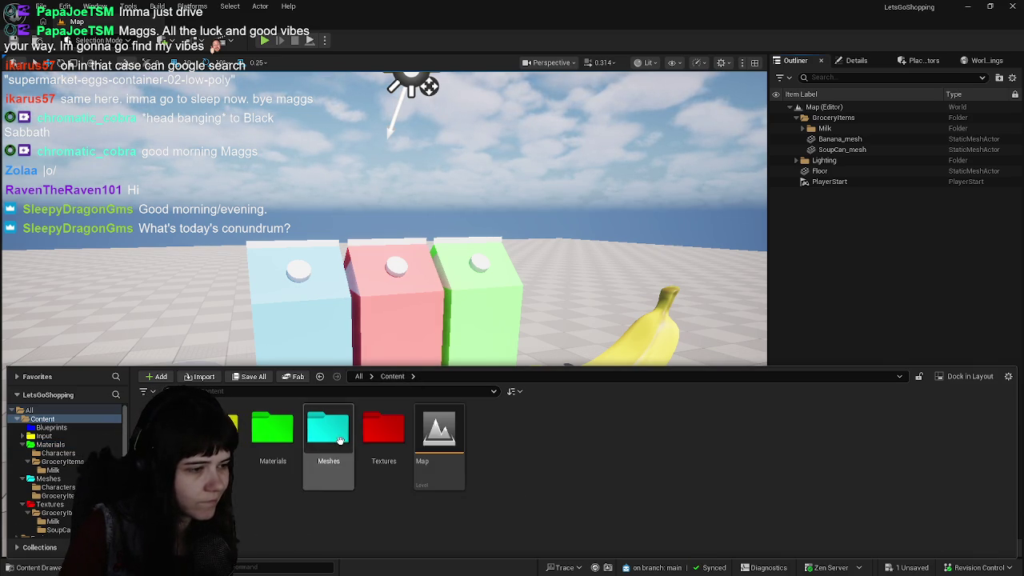
{"action": "double_click", "coordinate": [328, 432]}
{"action": "double_click", "coordinate": [188, 436]}
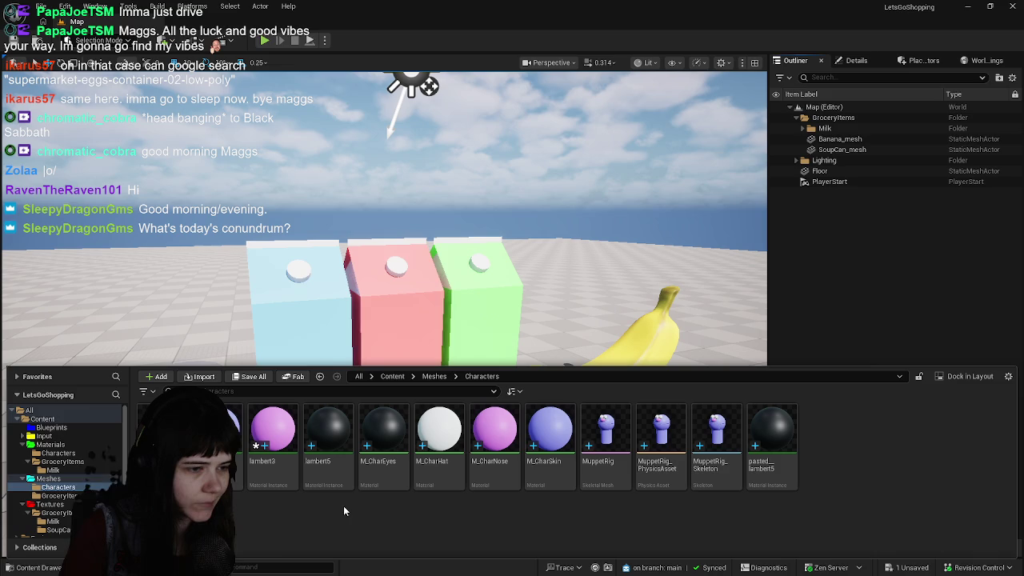
{"action": "left_click", "coordinate": [553, 473]}
{"action": "left_click", "coordinate": [492, 472], "text": "shift"}
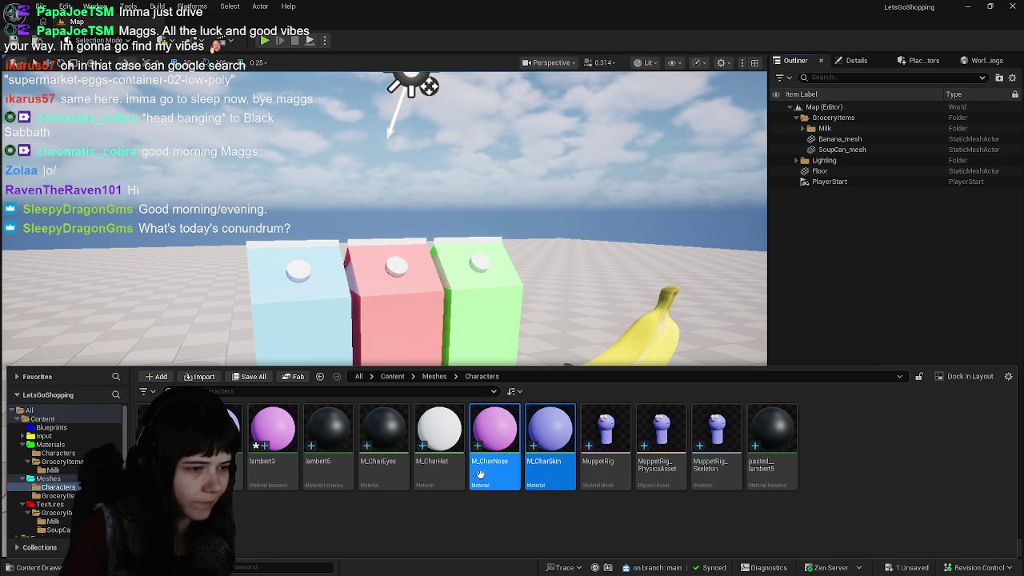
{"action": "left_click", "coordinate": [436, 473], "text": "shift"}
{"action": "left_click", "coordinate": [361, 475], "text": "shift"}
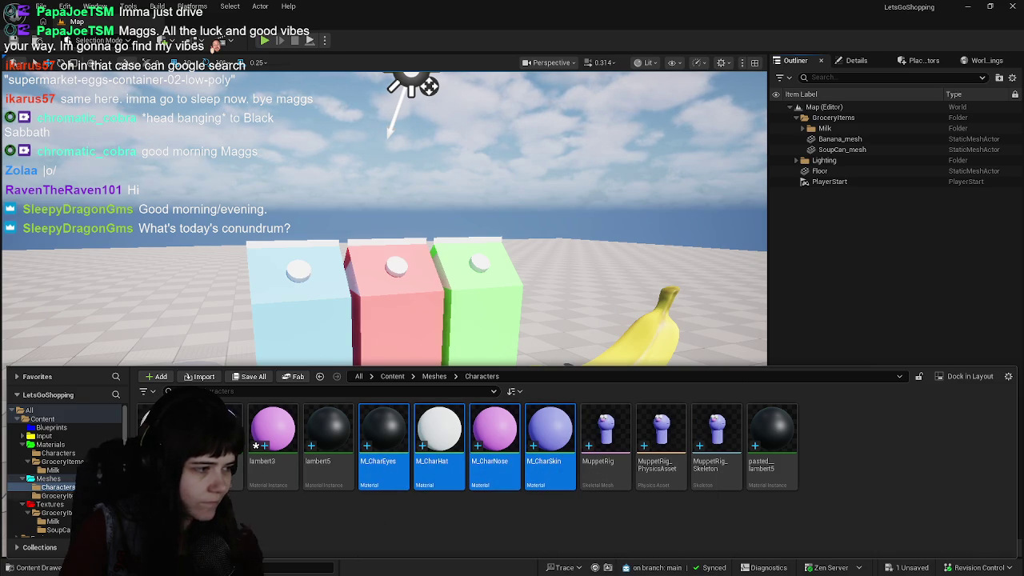
{"action": "mouse_move", "coordinate": [439, 448]}
{"action": "left_mouse_down"}
{"action": "mouse_move", "coordinate": [248, 536]}
{"action": "mouse_move", "coordinate": [68, 454]}
{"action": "left_mouse_up"}
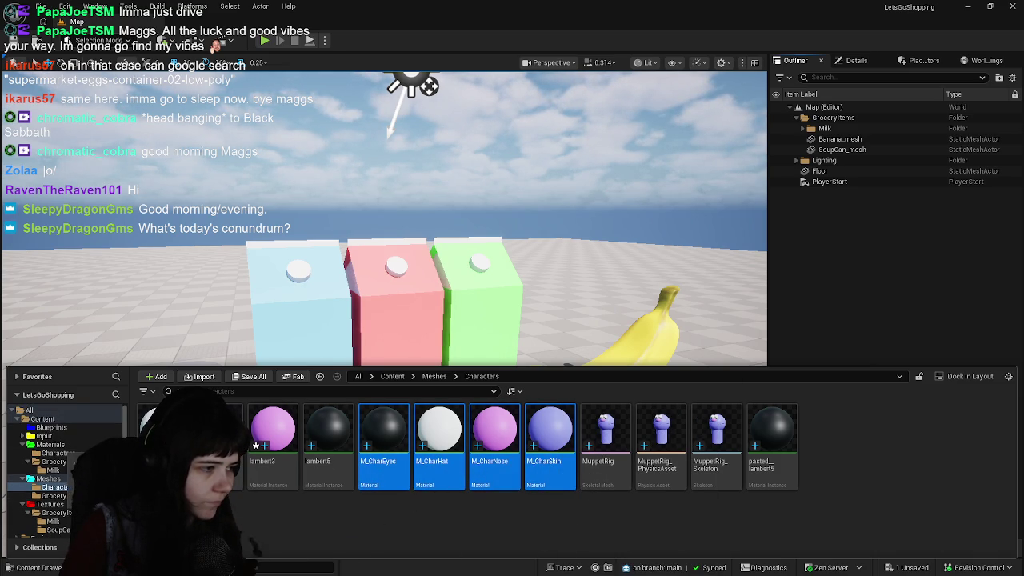
{"action": "left_click", "coordinate": [92, 467]}
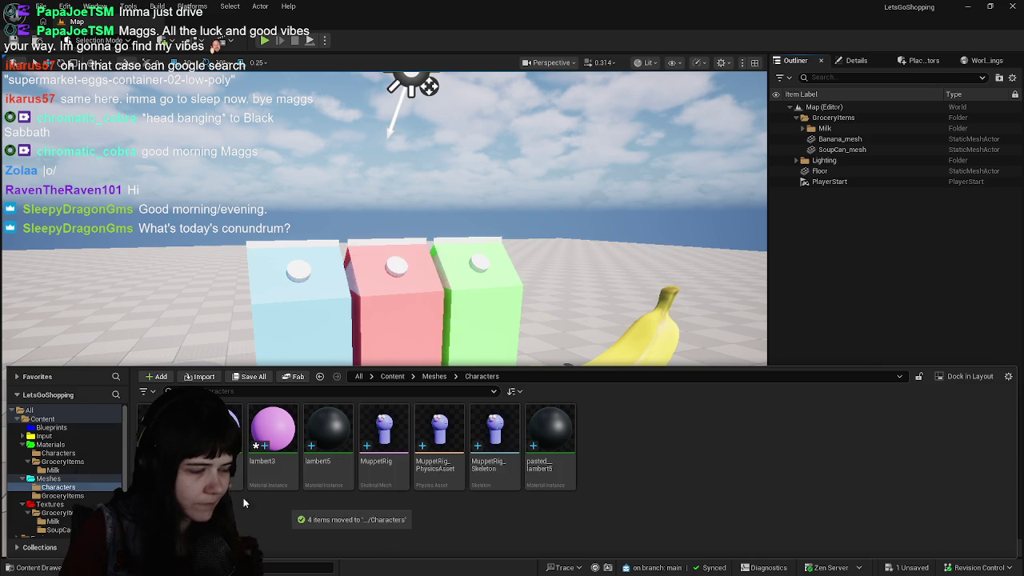
{"action": "left_click", "coordinate": [72, 453]}
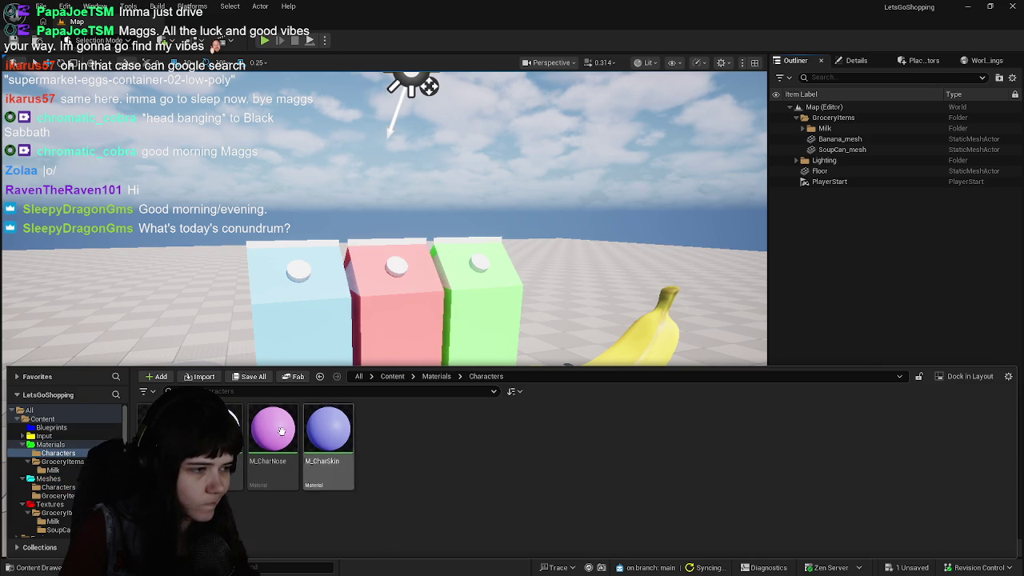
Save the modified lambert3 asset and return to the LetsGoShopping level view
{"action": "left_click", "coordinate": [258, 376]}
{"action": "left_click", "coordinate": [591, 416]}
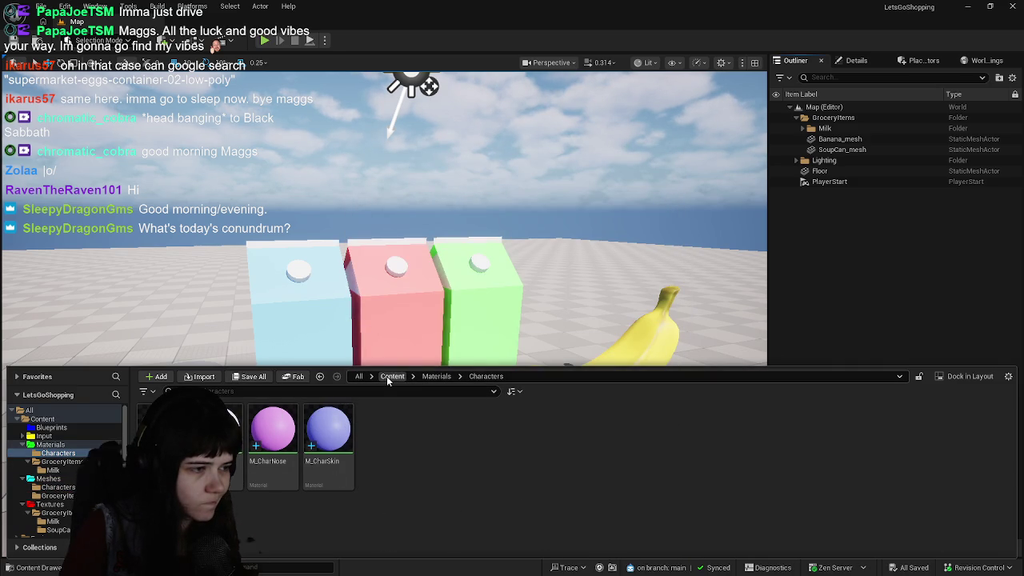
{"action": "left_click", "coordinate": [386, 376]}
{"action": "left_click", "coordinate": [526, 272]}
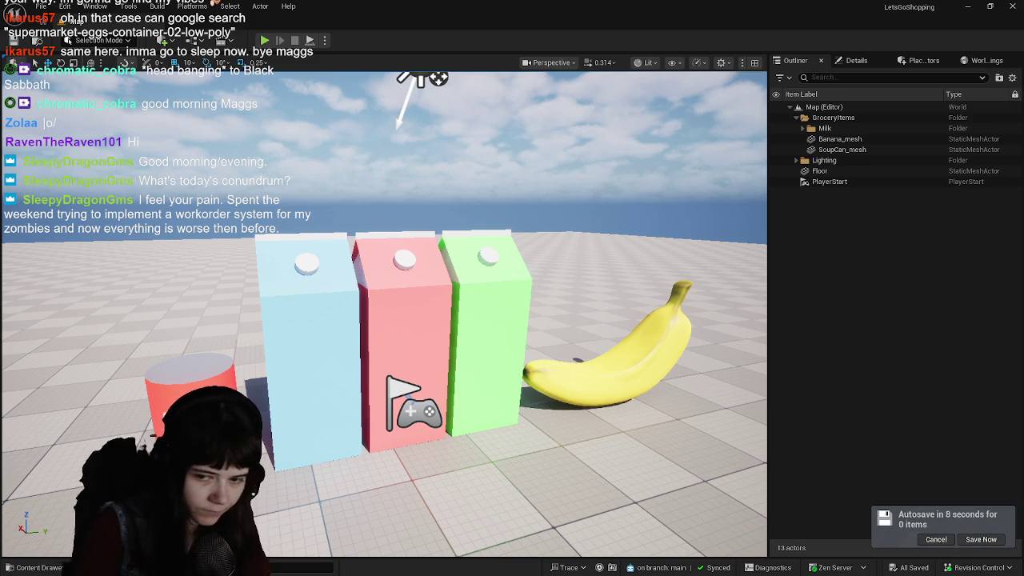
Save all assets immediately from the autosave notification rather than waiting for the autosave
{"action": "left_click", "coordinate": [981, 539]}
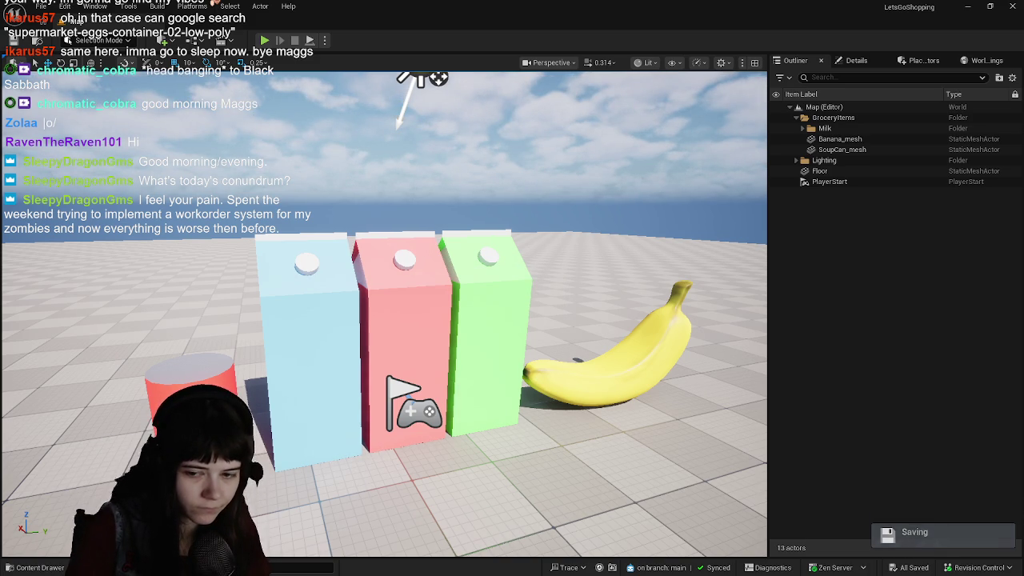